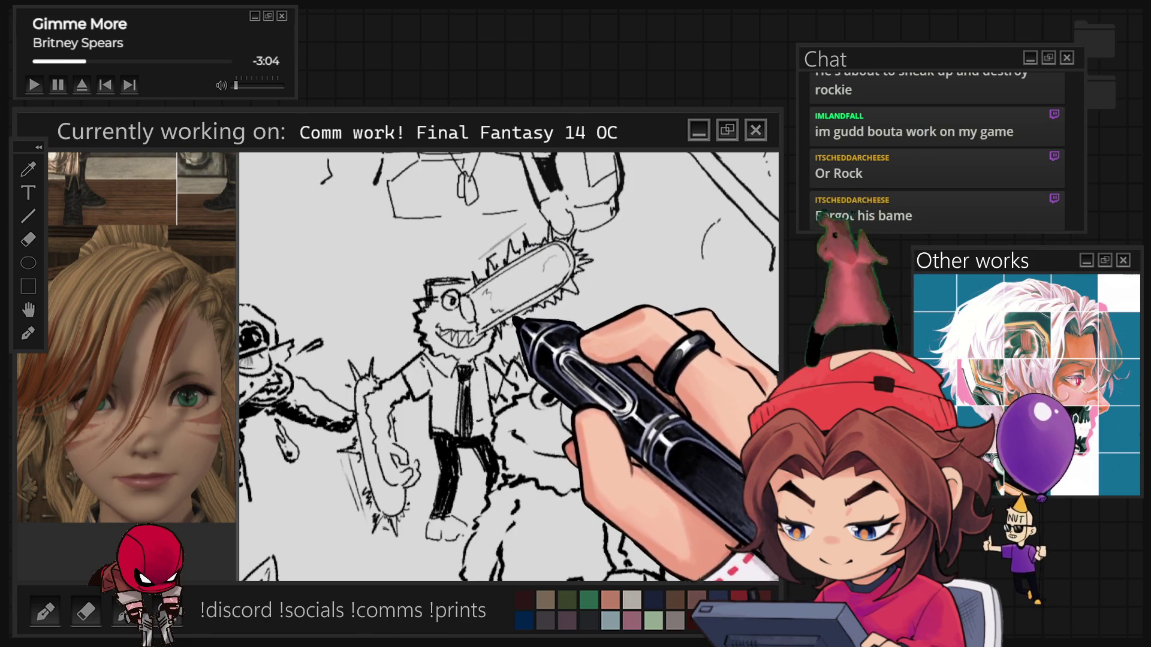
Step: Zoom in on the OC's long hair and tilt the view to ink its strands
scroll(390, 366, "down", 10)
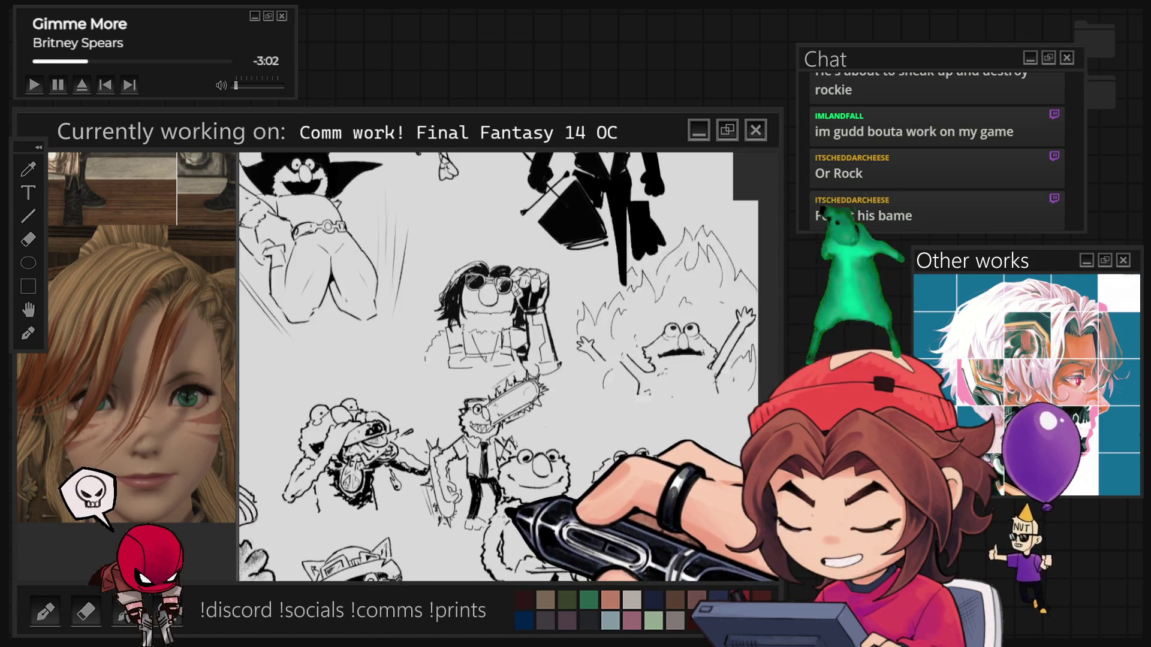
scroll(508, 403, "up", 10)
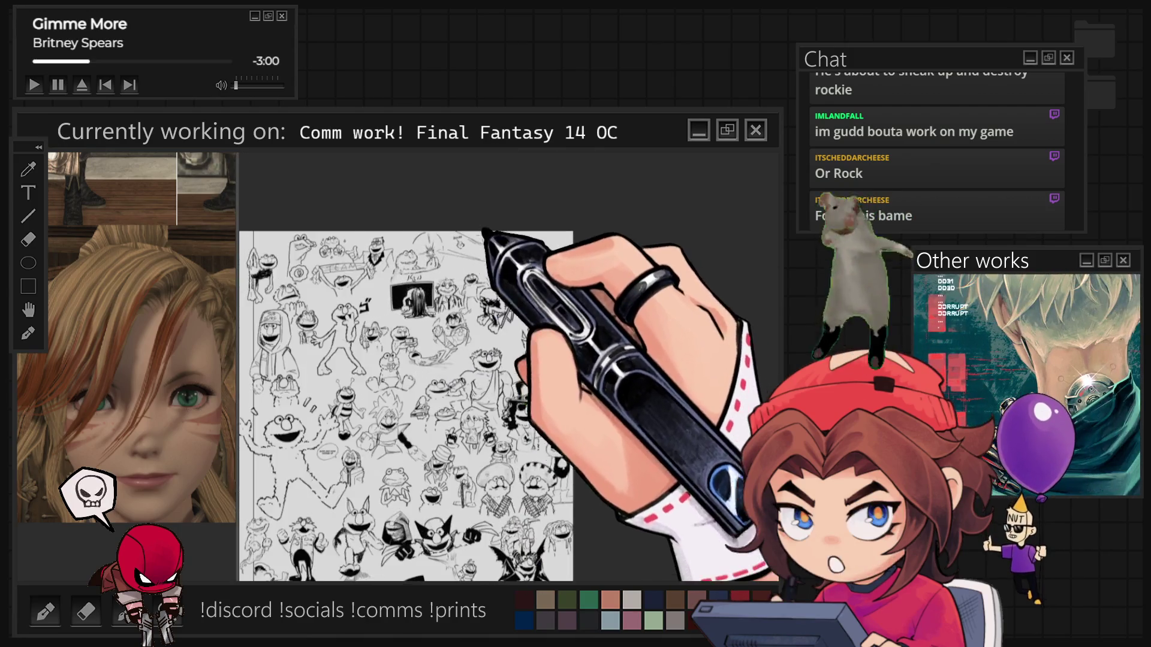
scroll(668, 326, "up", 5)
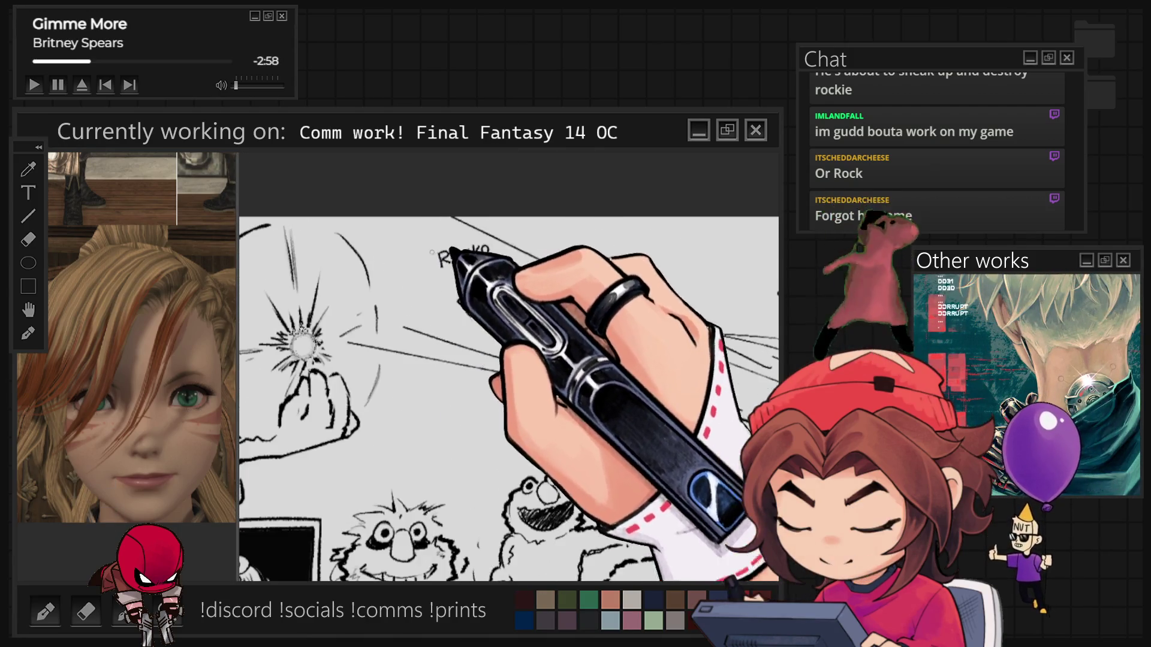
scroll(668, 326, "right", 10)
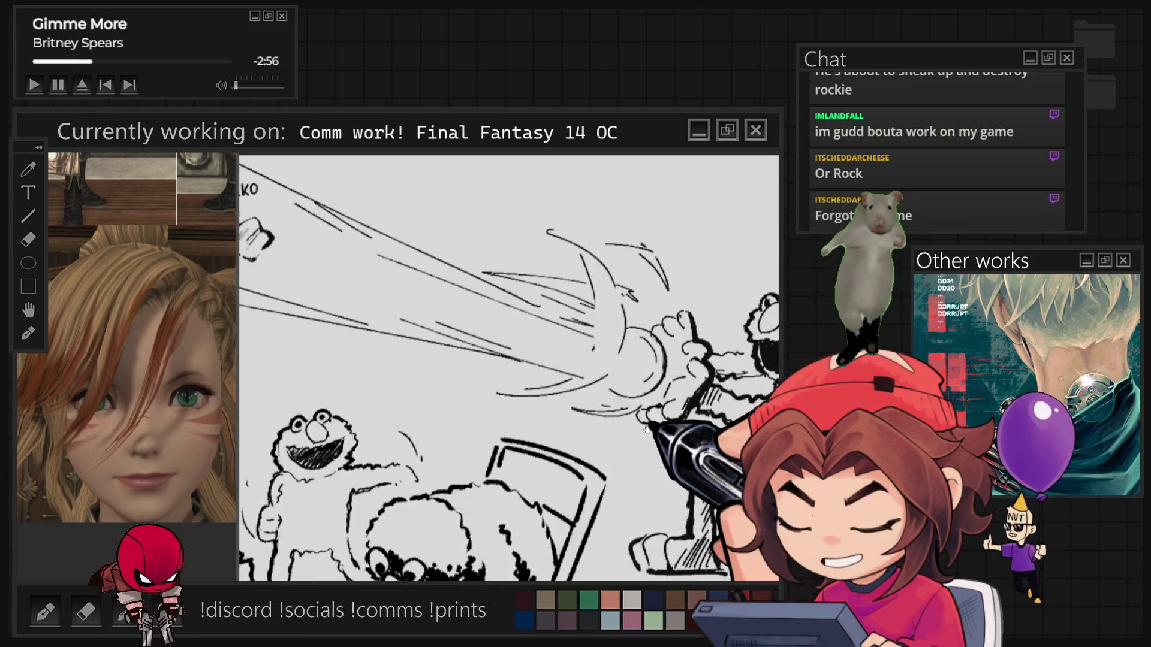
scroll(480, 420, "down", 10)
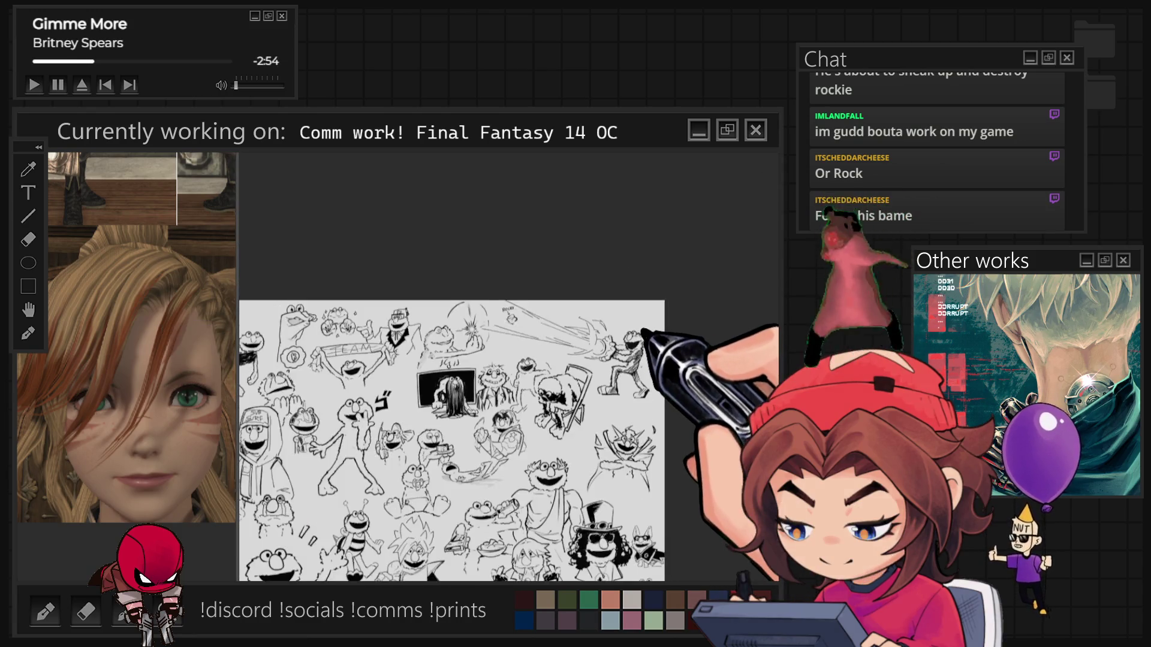
scroll(479, 366, "up", 5)
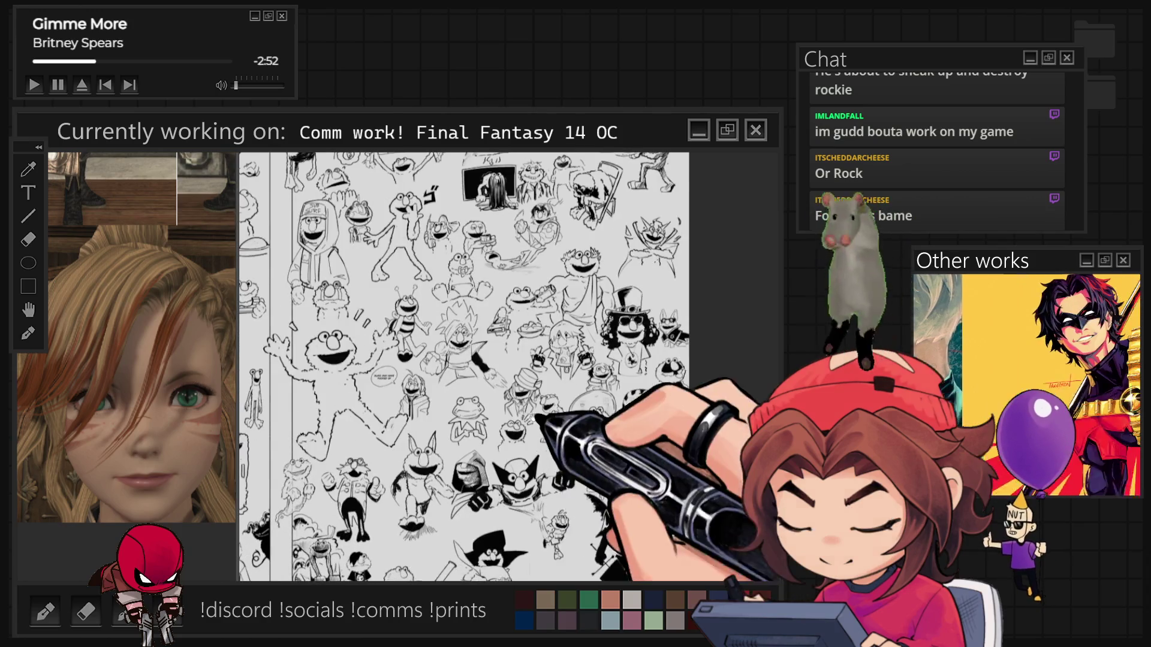
scroll(633, 499, "up", 3)
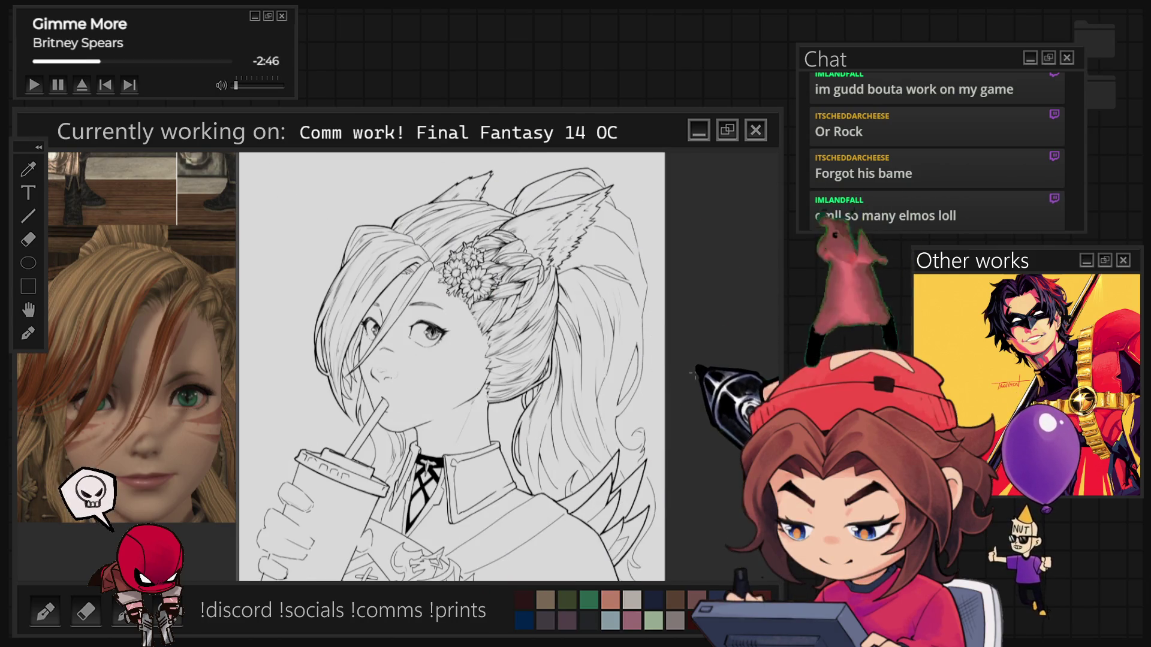
scroll(629, 299, "up", 5)
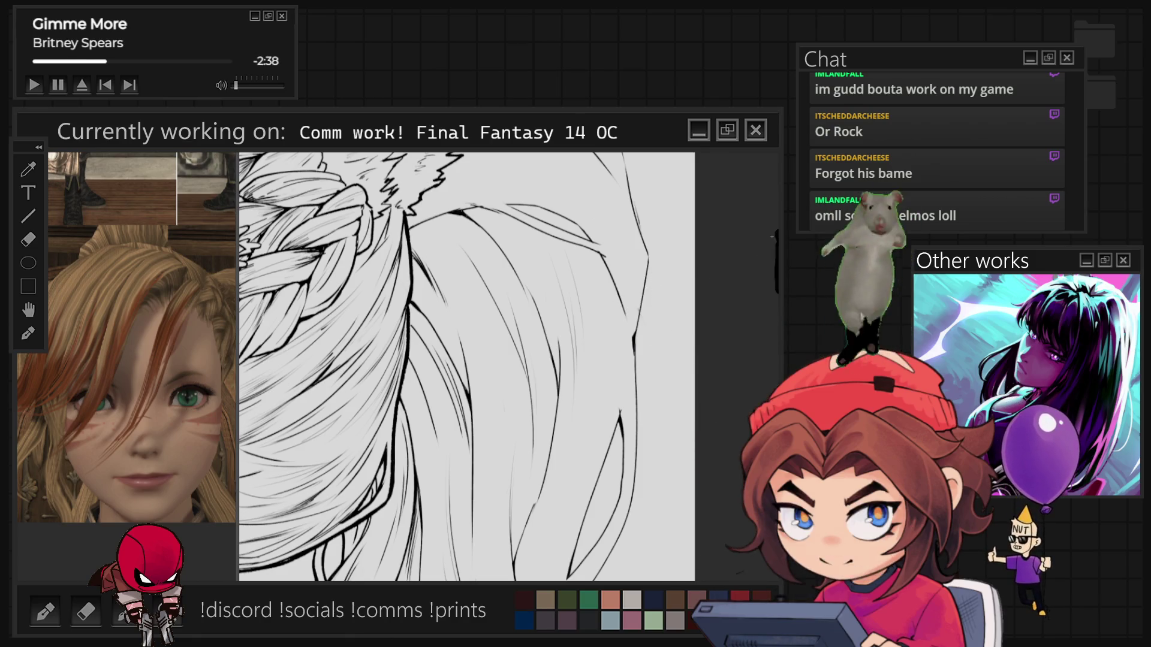
mouse_move(509, 360)
left_mouse_down()
mouse_move(617, 359)
mouse_move(557, 395)
left_mouse_up()
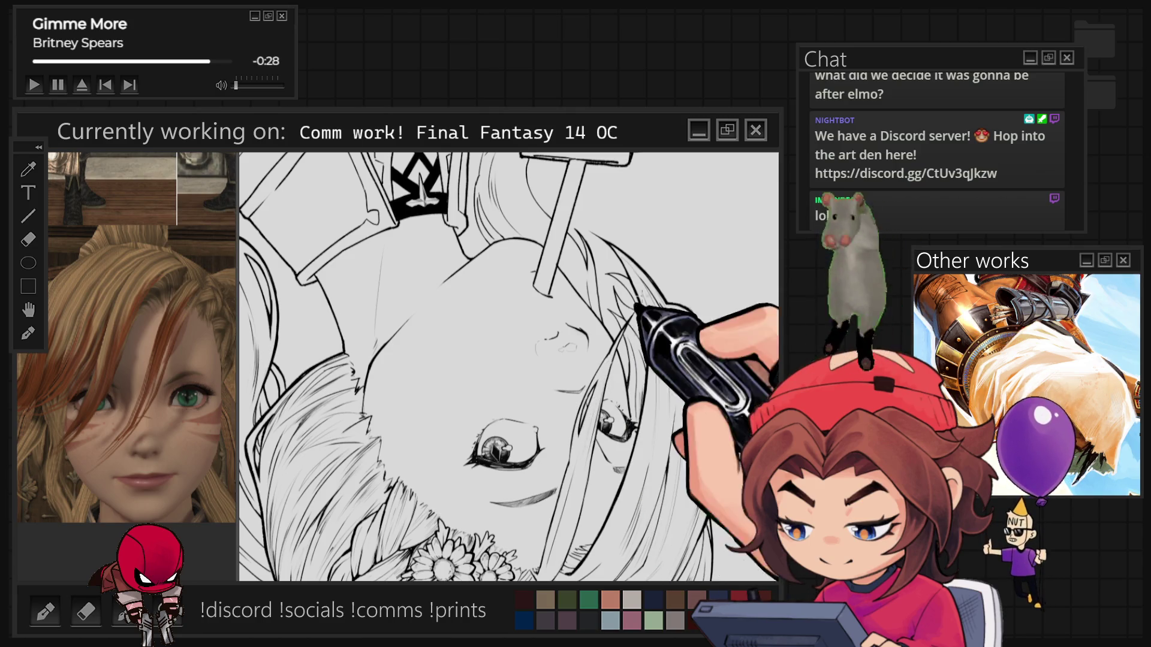
Step: Return the upside-down canvas view upright and zoom in on the face
key("5")
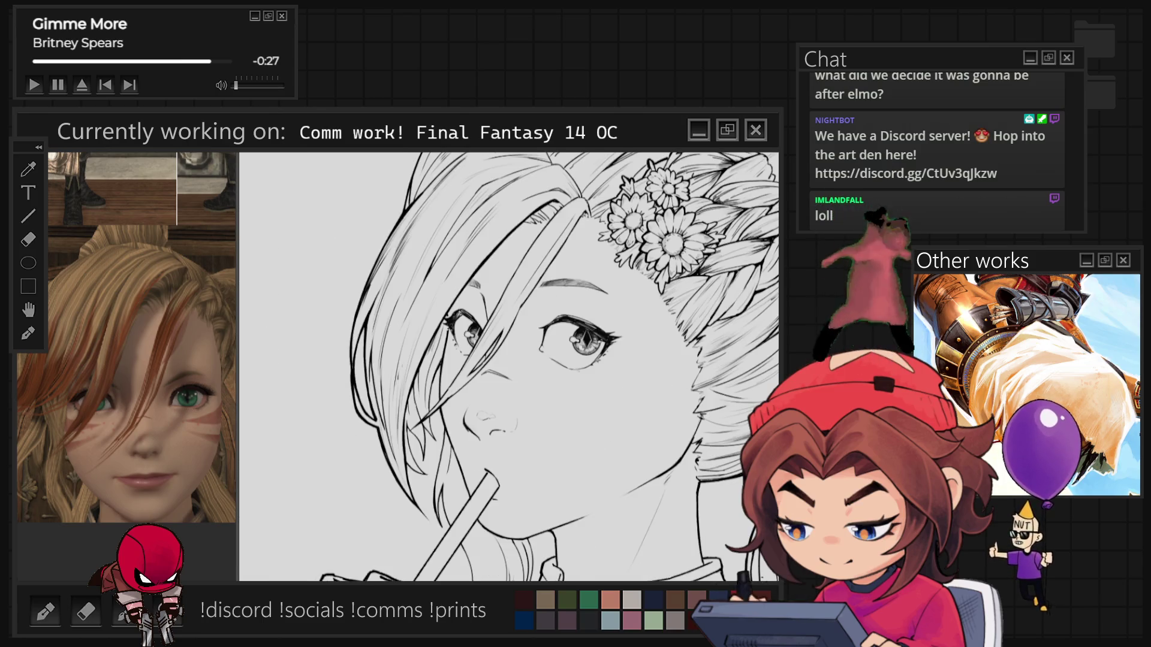
scroll(509, 366, "up", 3)
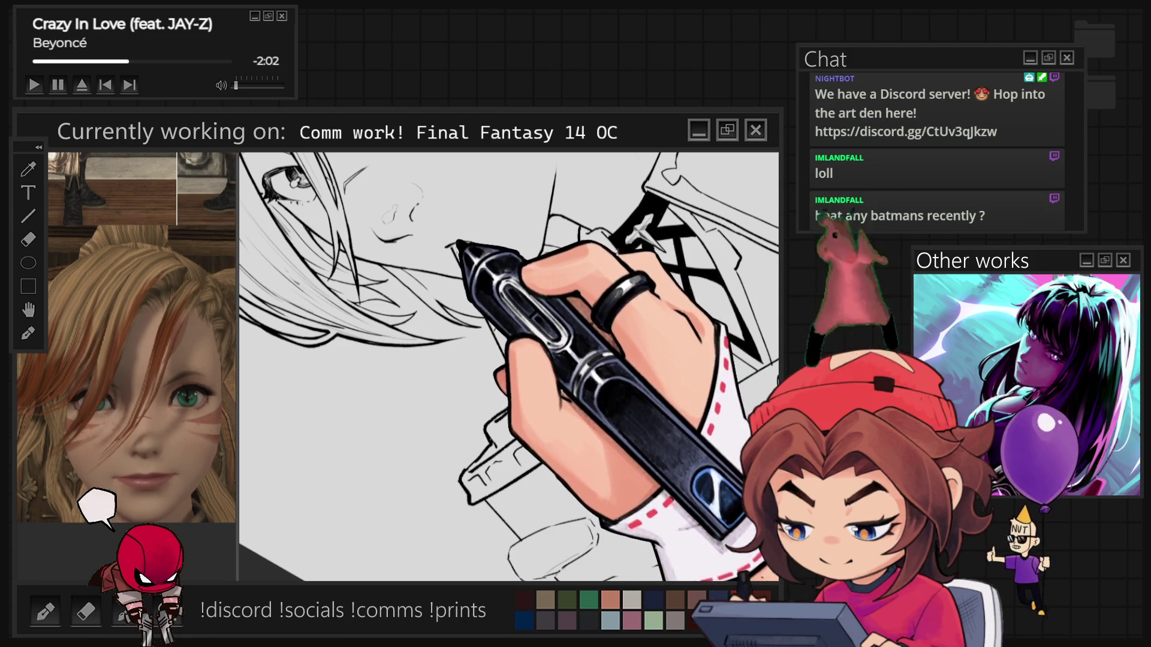
Step: Reset rotation, zoom in on the straw and rotate the view so it lies flat
scroll(508, 367, "down", 5)
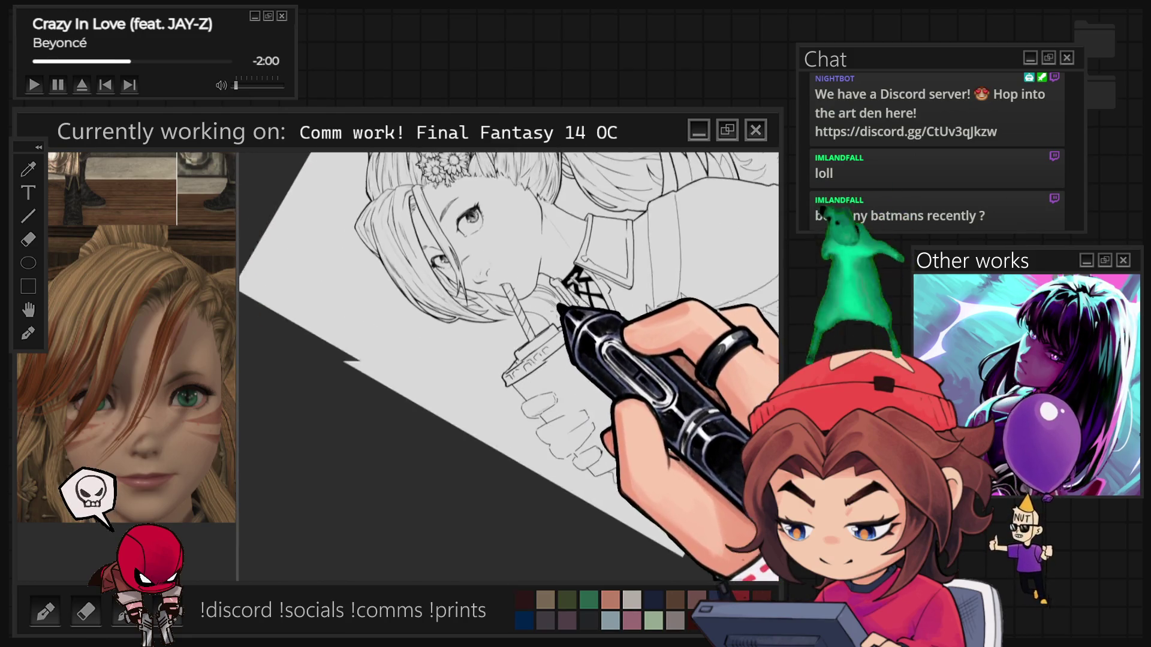
key("ctrl+0")
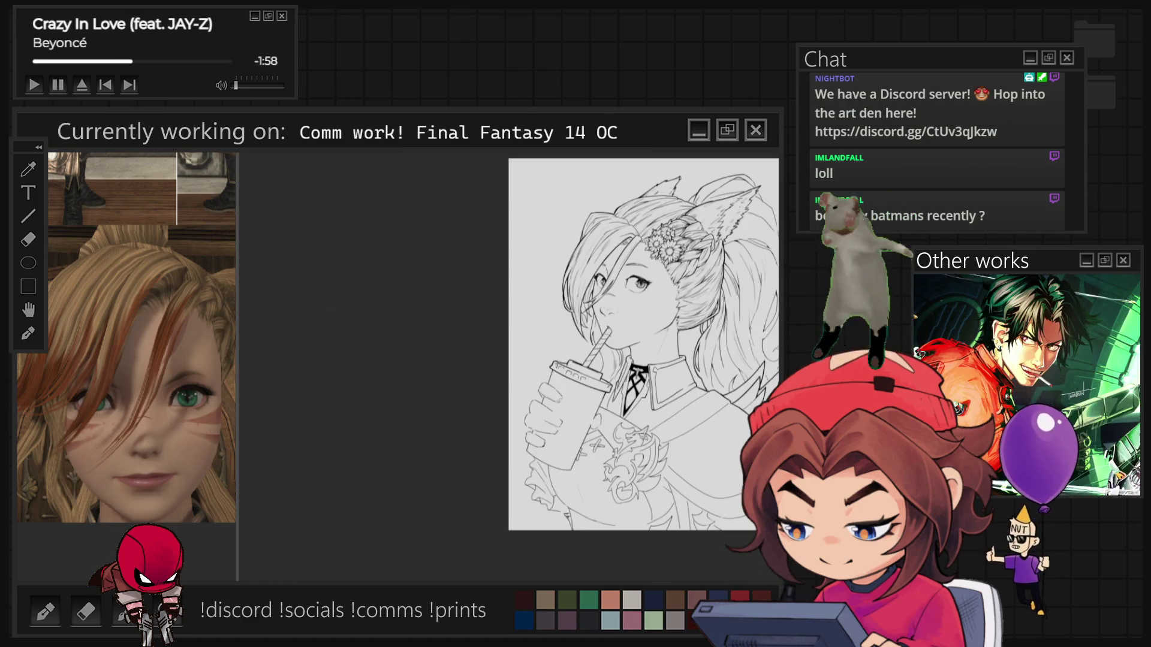
scroll(610, 367, "up", 2)
scroll(576, 336, "up", 6)
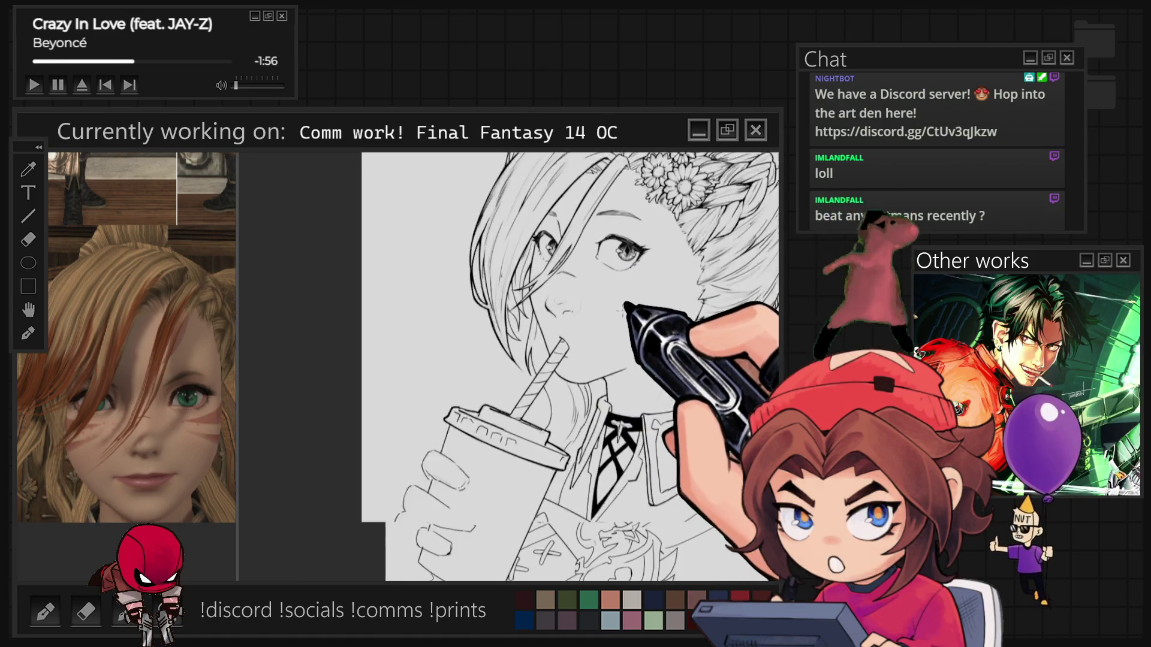
scroll(558, 459, "up", 2)
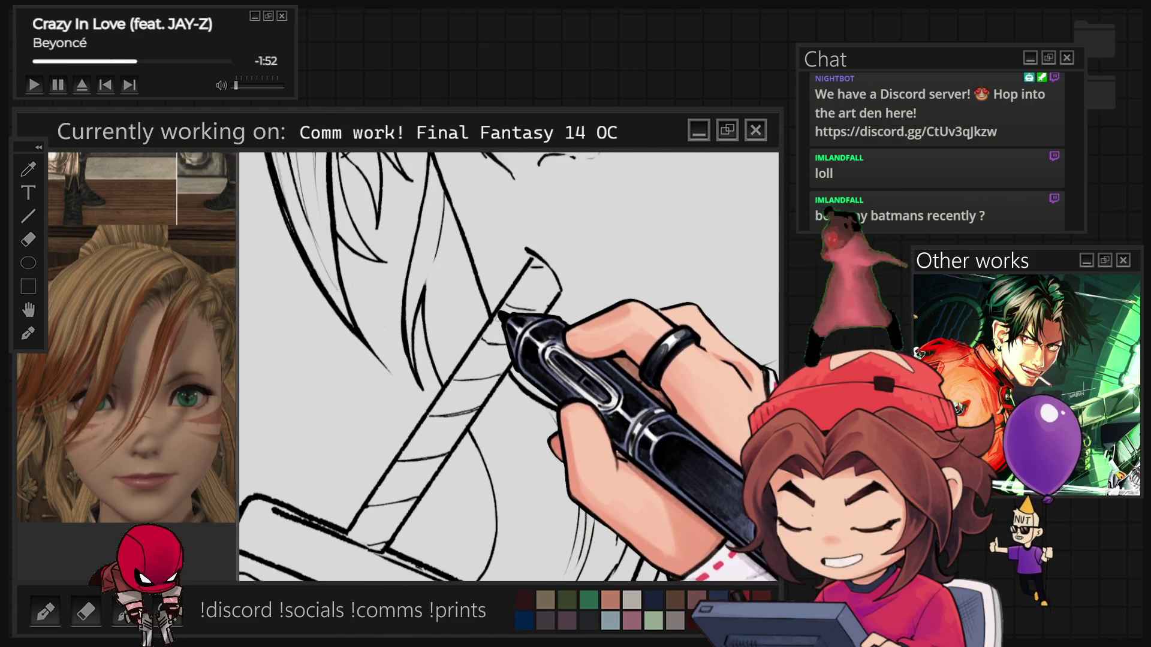
key("asciicircum")
key("asciicircum")
key("asciicircum")
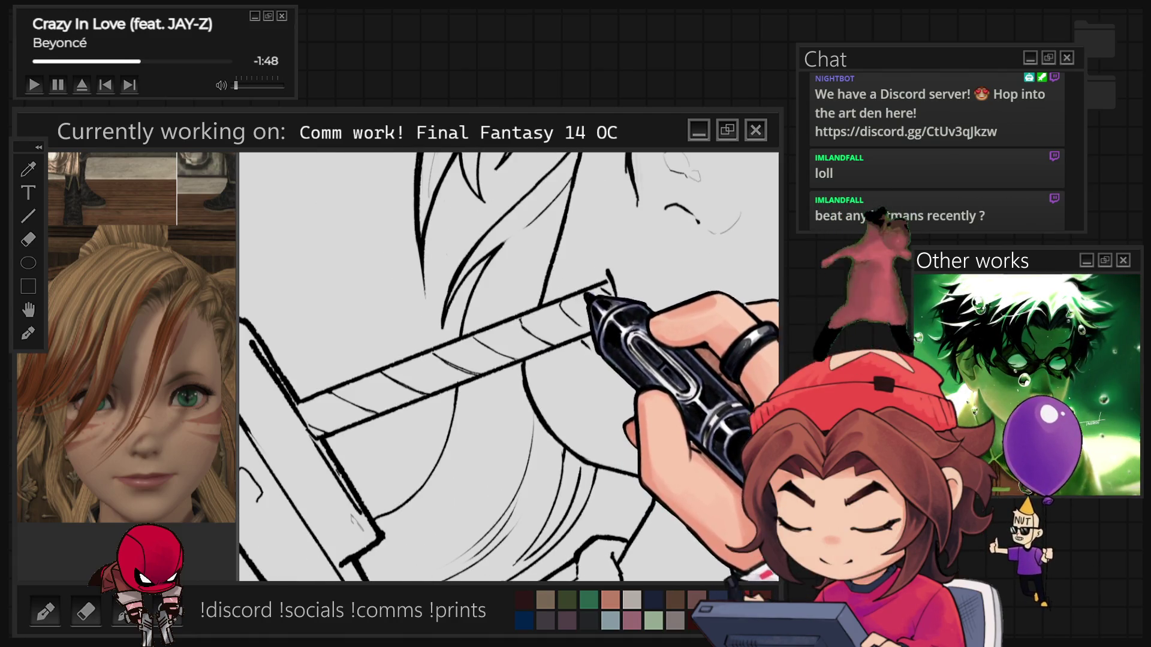
key("asciicircum")
key("asciicircum")
key("asciicircum")
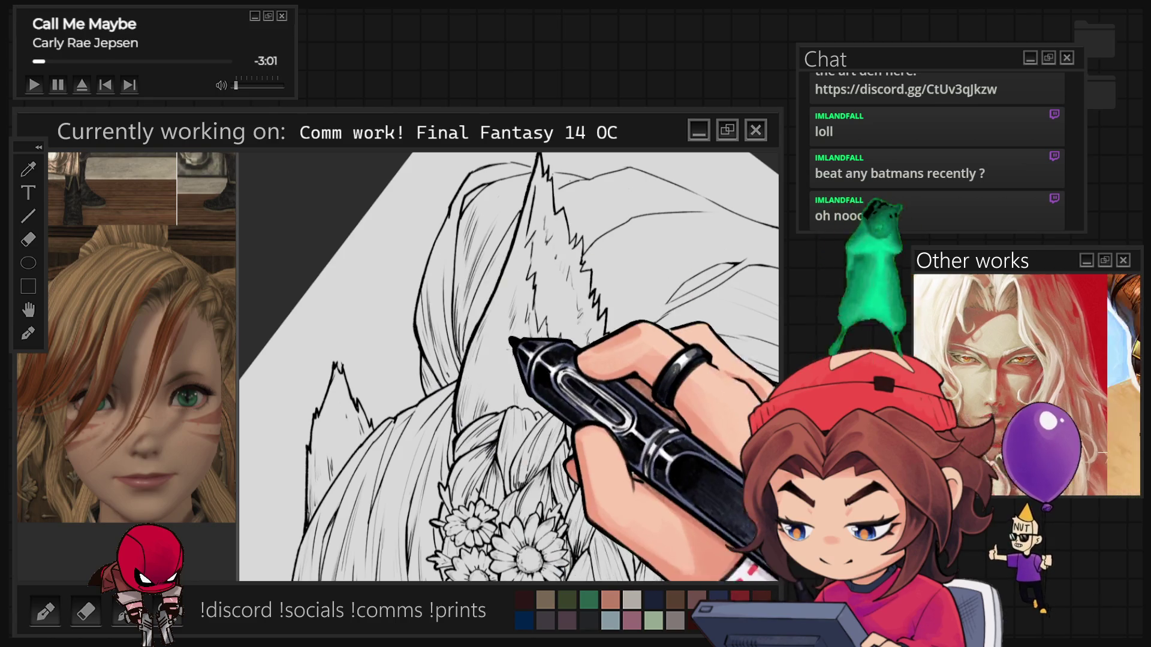
Step: Zoom out to check the inked ear fur, face and braid
scroll(535, 356, "down", 3)
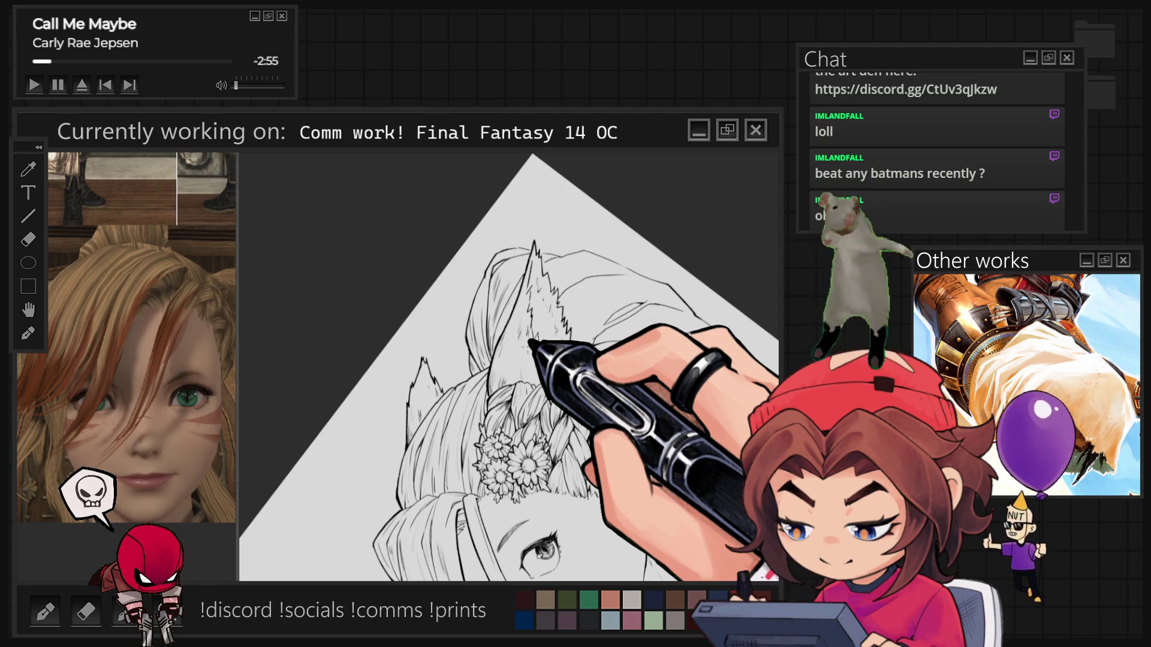
Step: Level the tilted view and zoom between the face and the flowers and braid
scroll(531, 338, "up", 3)
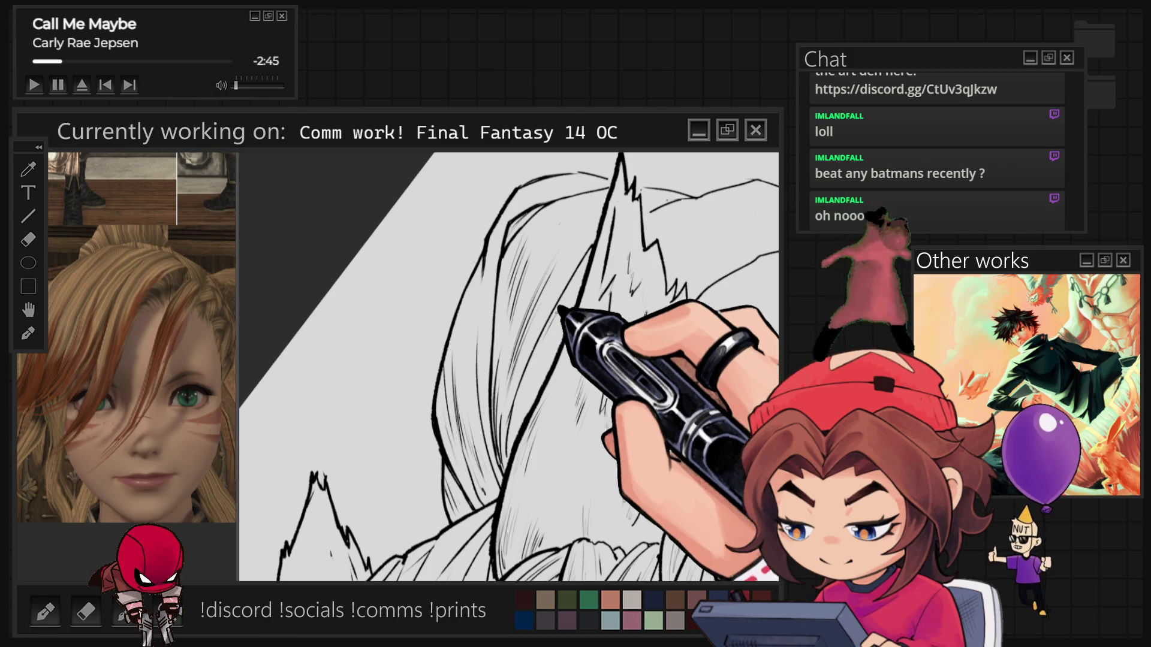
key("Escape")
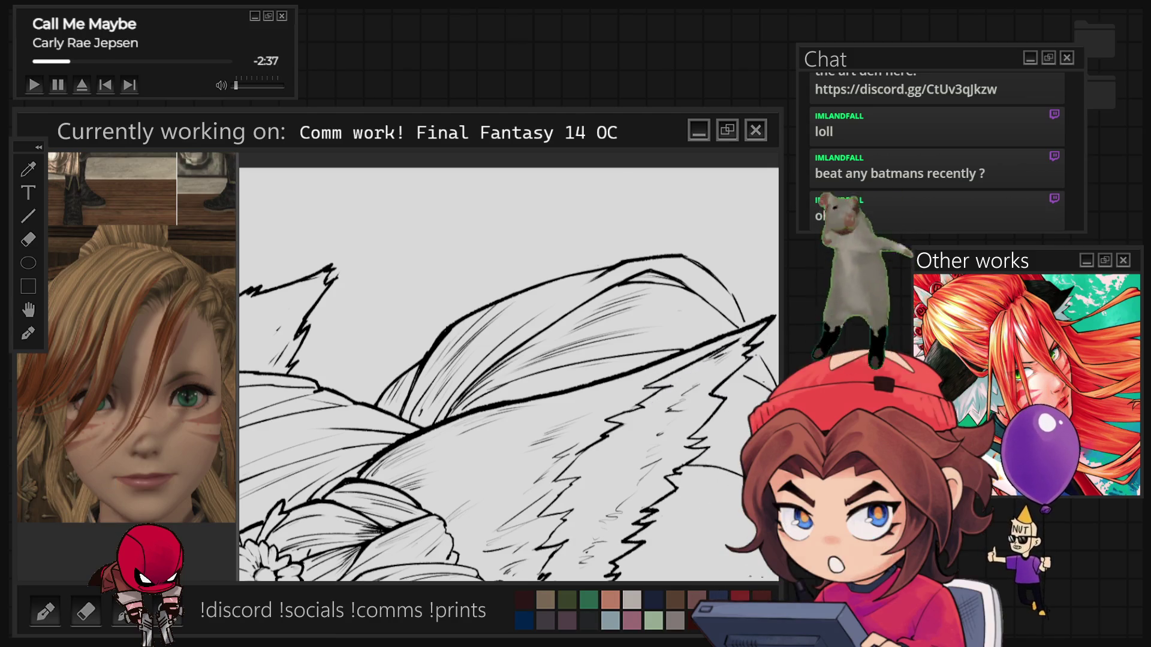
scroll(509, 375, "down", 3)
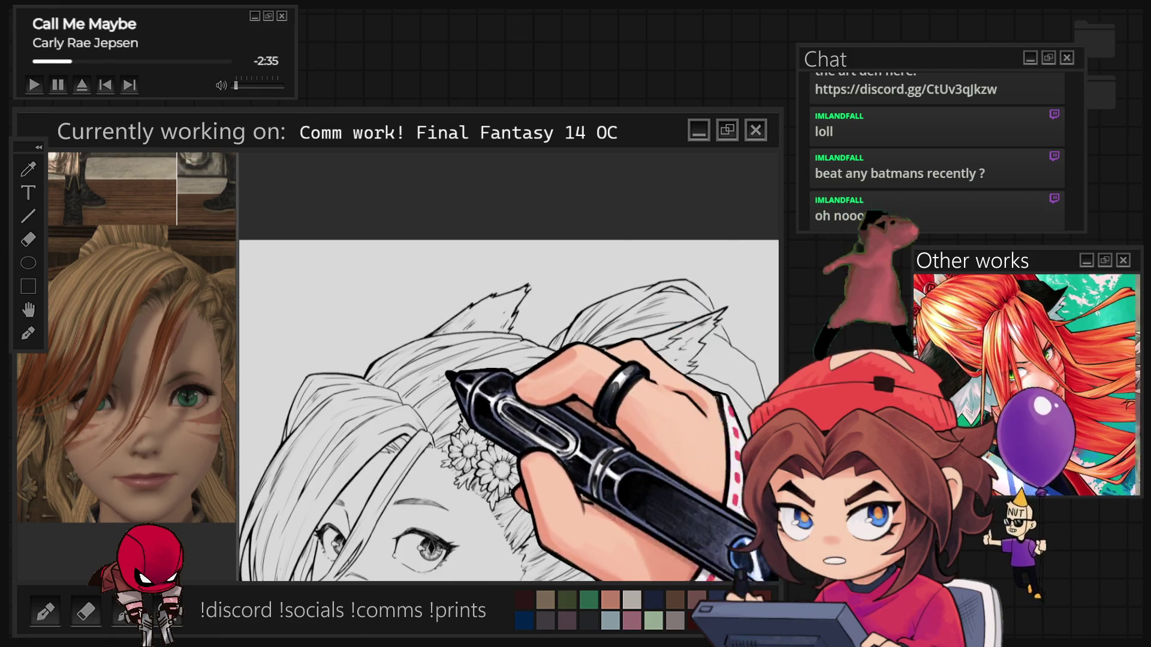
scroll(450, 377, "up", 3)
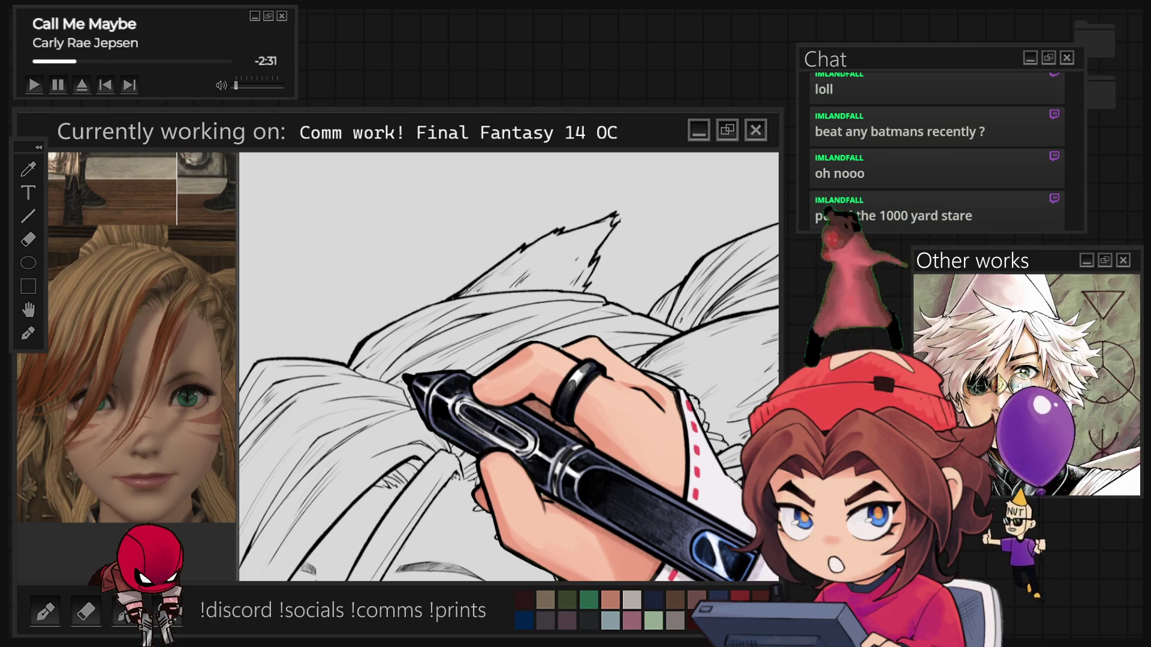
scroll(509, 366, "down", 2)
scroll(509, 366, "down", 2)
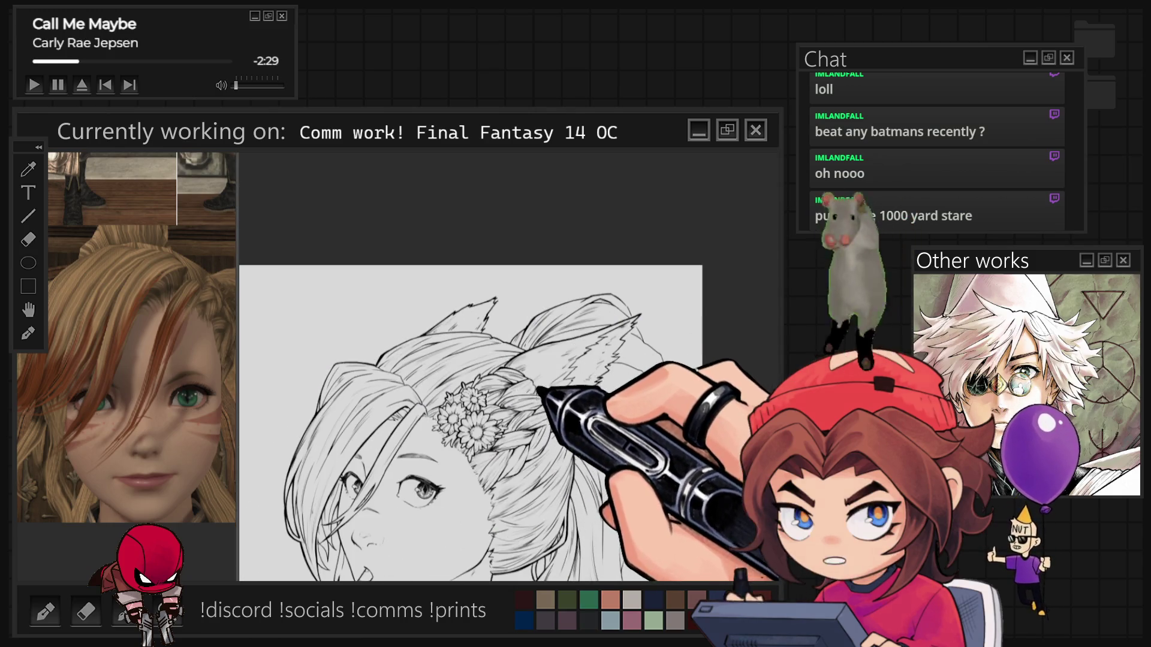
scroll(554, 382, "up", 2)
scroll(542, 383, "up", 3)
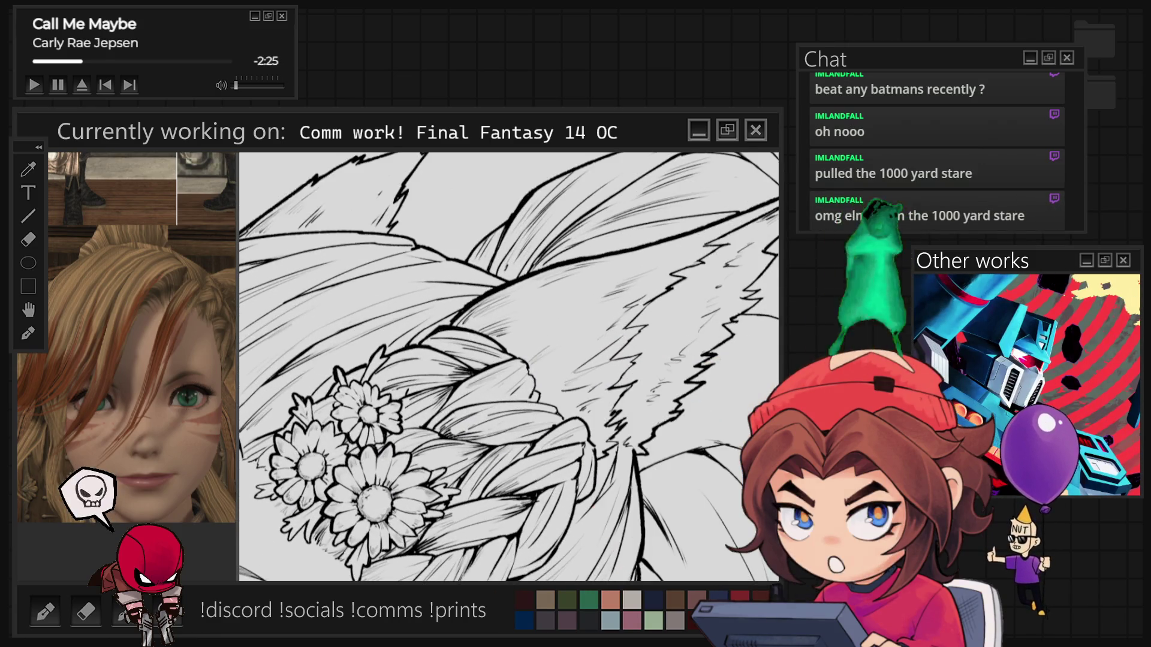
Step: Rotate the view so the braid runs upward for hatching the ear fur
left_click_drag(708, 336, 764, 226)
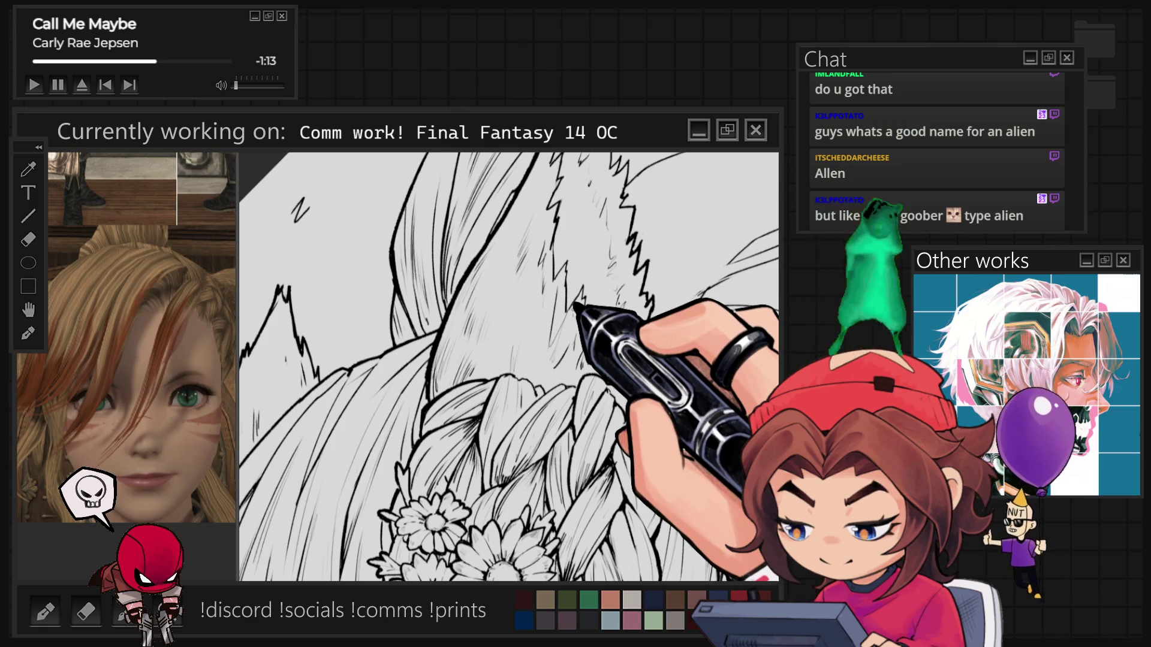
Step: Zoom out, level the view and zoom back in on the cat ear
scroll(538, 321, "down", 3)
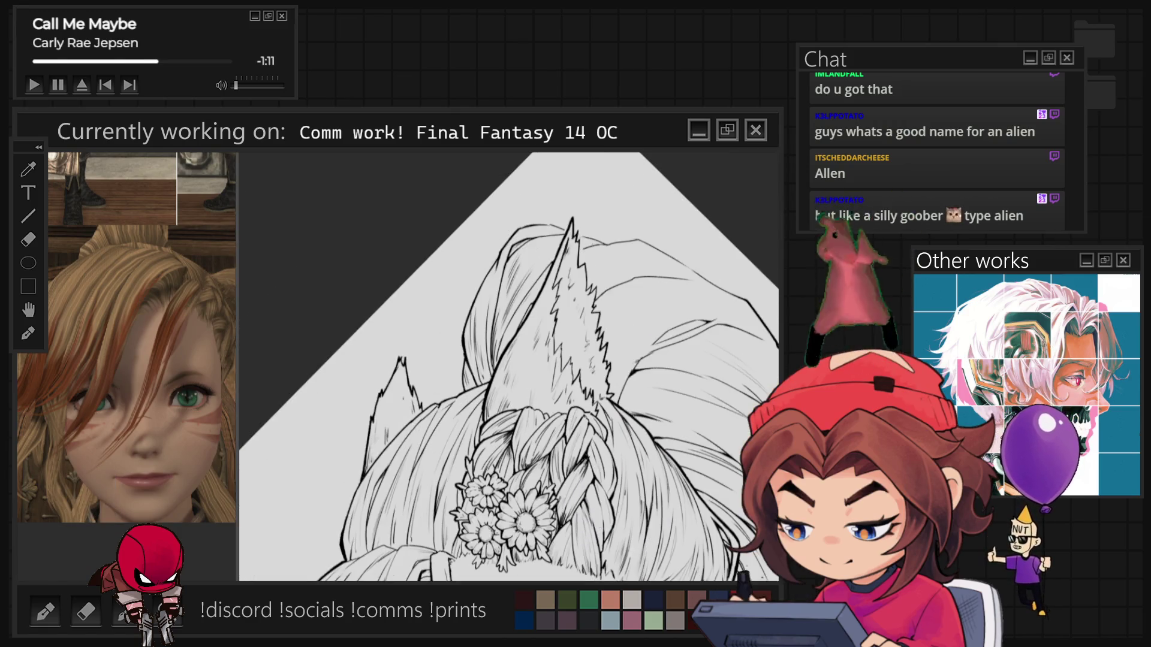
key("Escape")
scroll(509, 393, "up", 3)
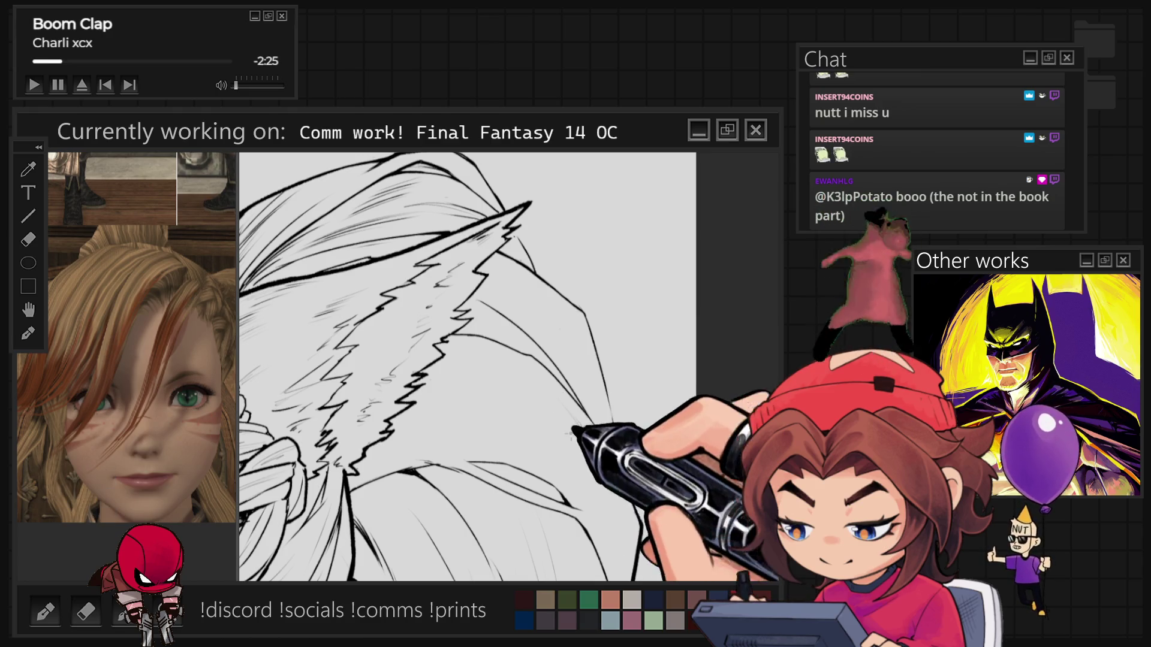
Step: Tilt the view, check the whole head, then straighten and zoom in on the ear
mouse_move(488, 330)
left_mouse_down()
mouse_move(539, 386)
mouse_move(461, 375)
left_mouse_up()
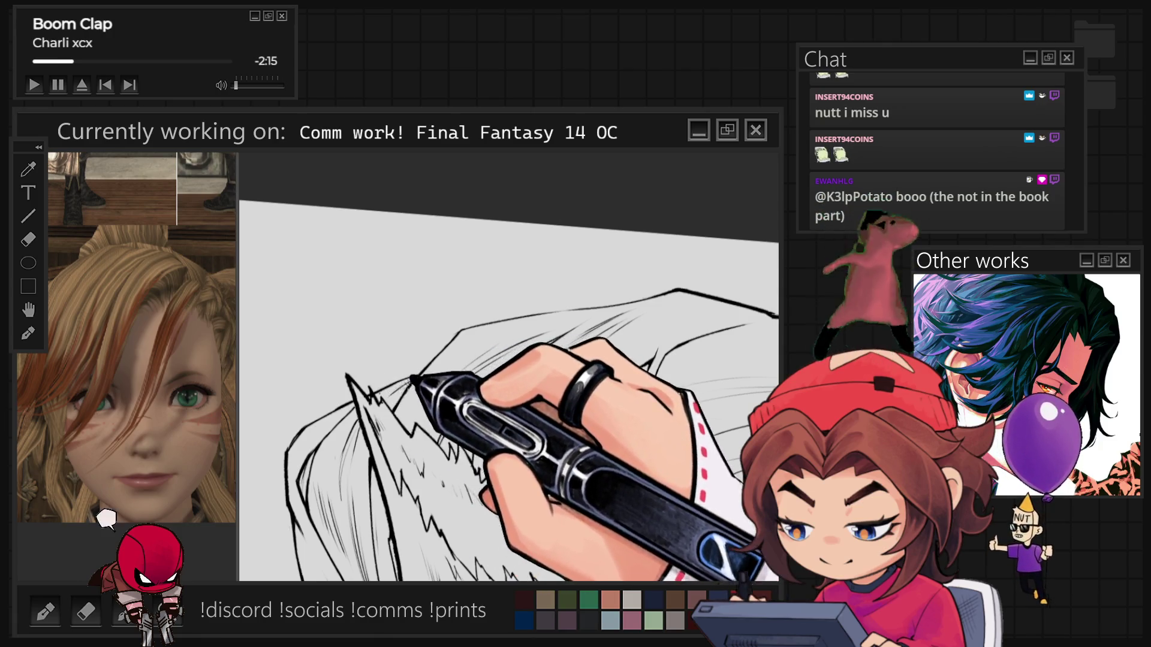
key("ctrl+minus")
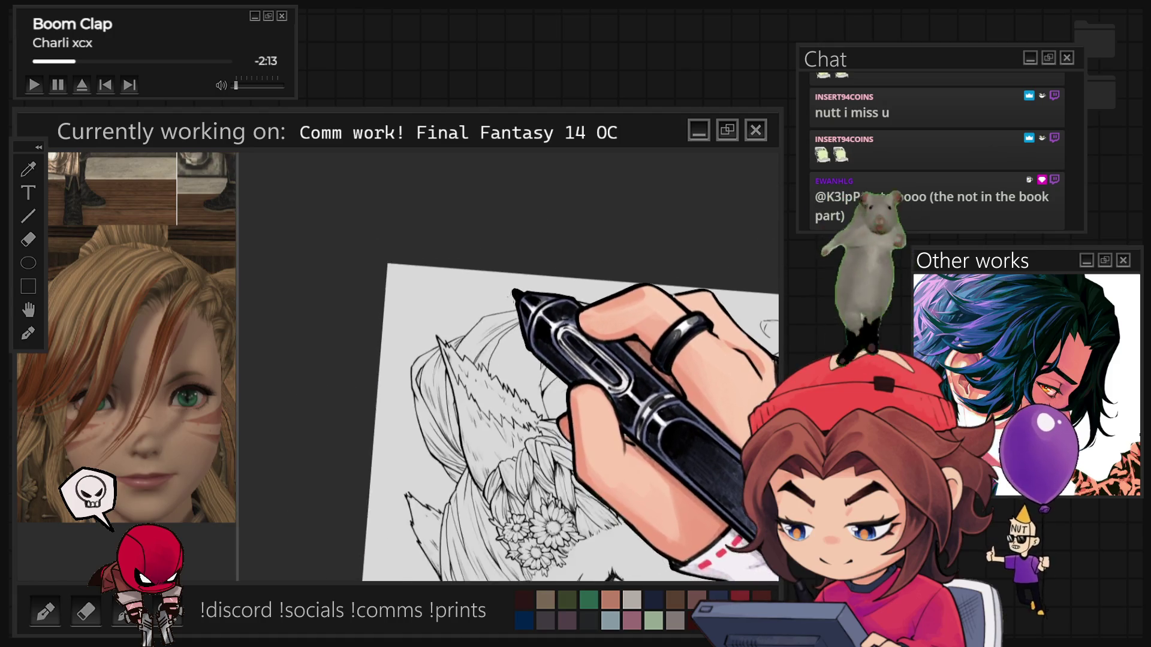
key("ctrl+plus")
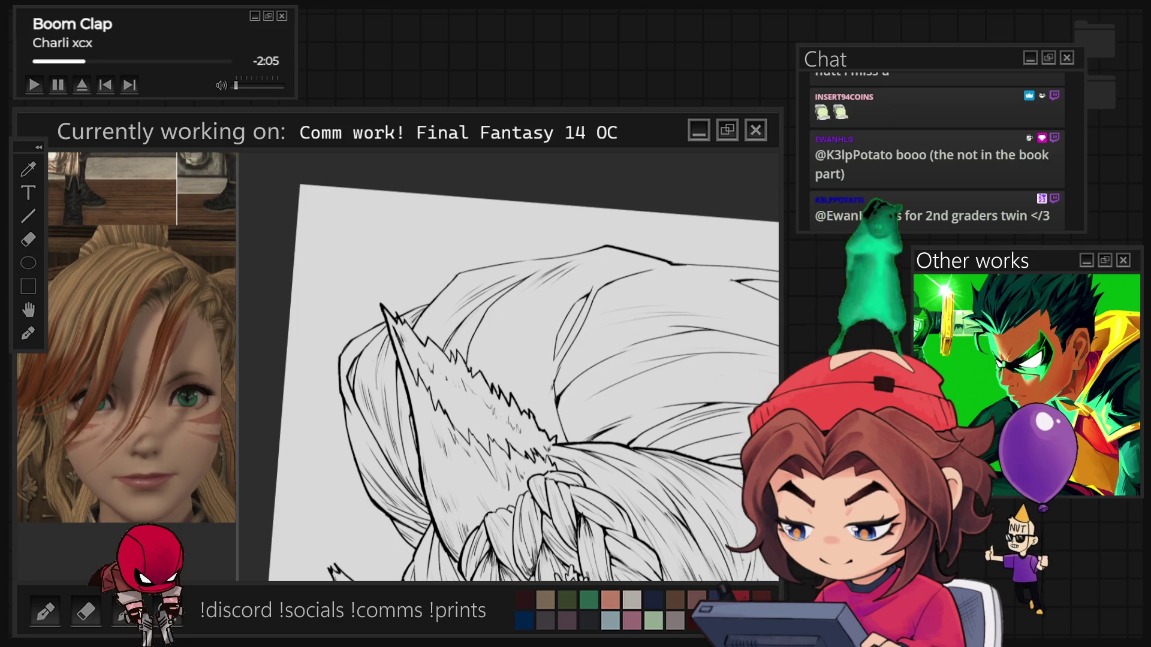
key("ctrl+0")
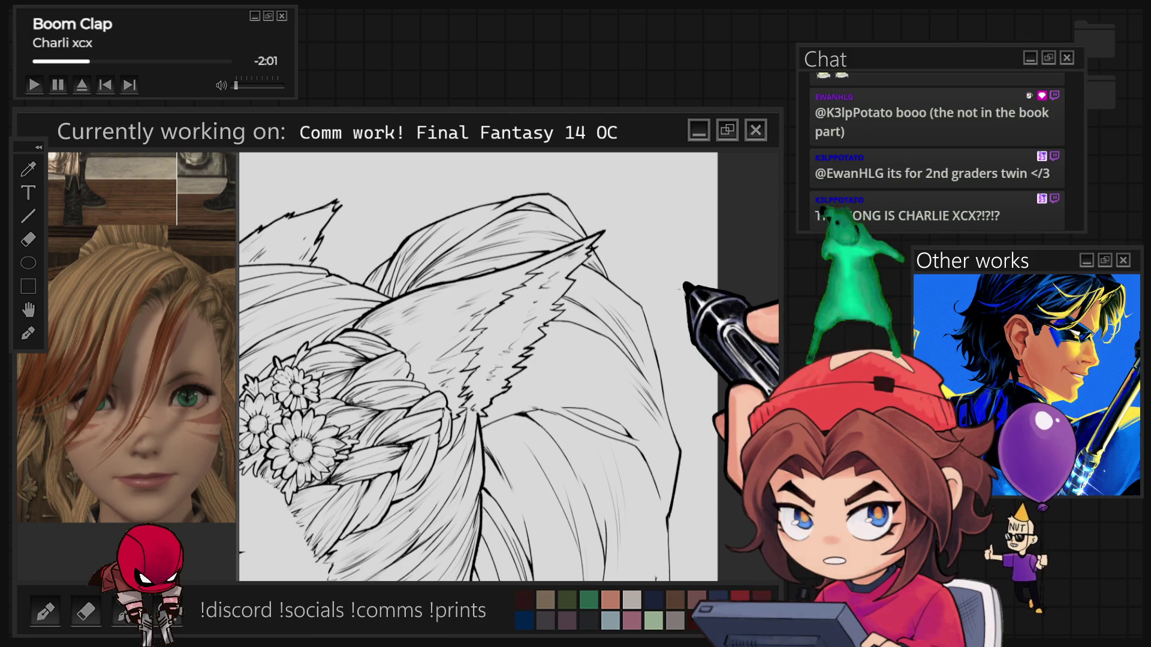
key("ctrl+plus")
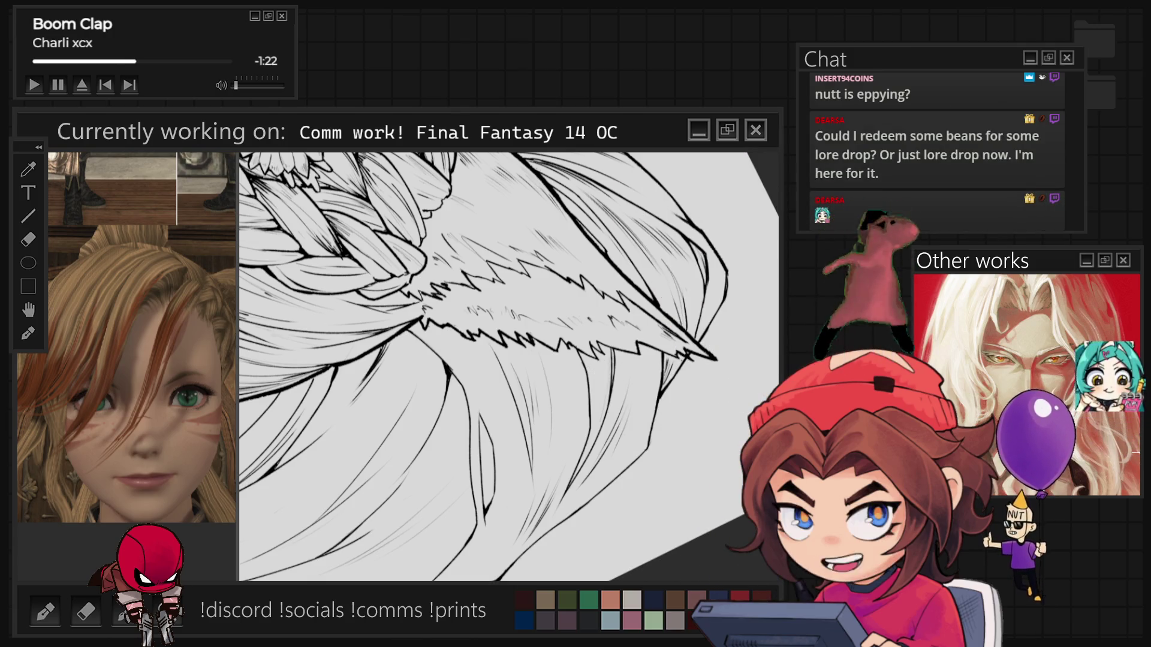
Step: Rotate the view so the ear points up and zoom in on its fur
key("minus")
key("minus")
key("minus")
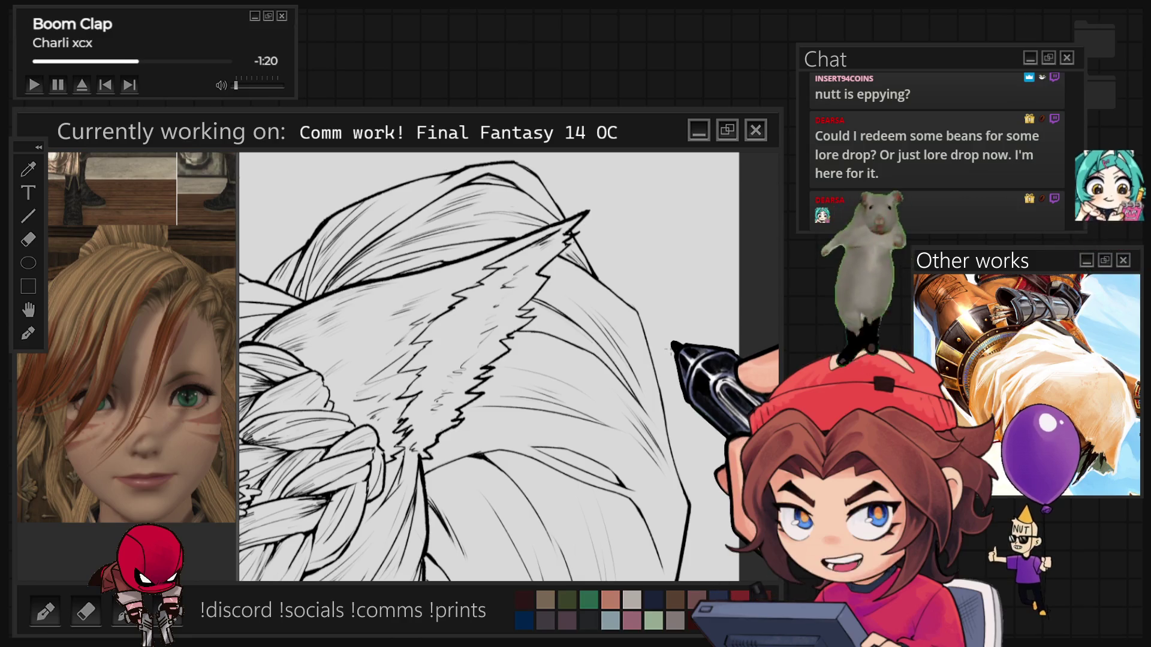
key("minus")
key("minus")
key("minus")
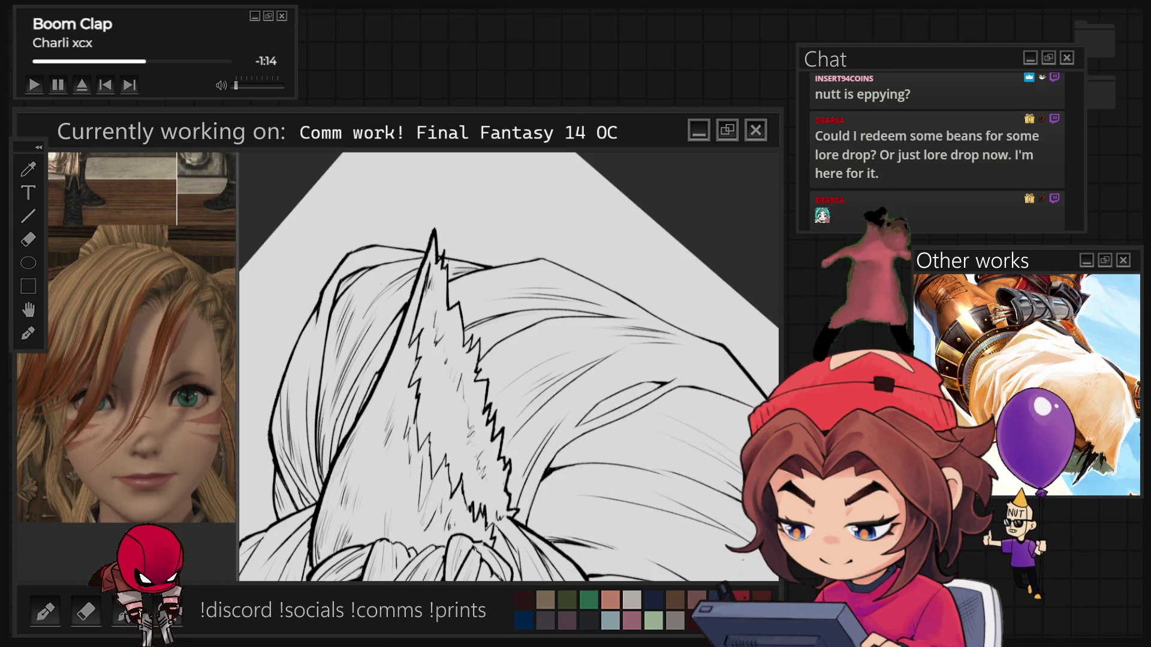
key("ctrl+plus")
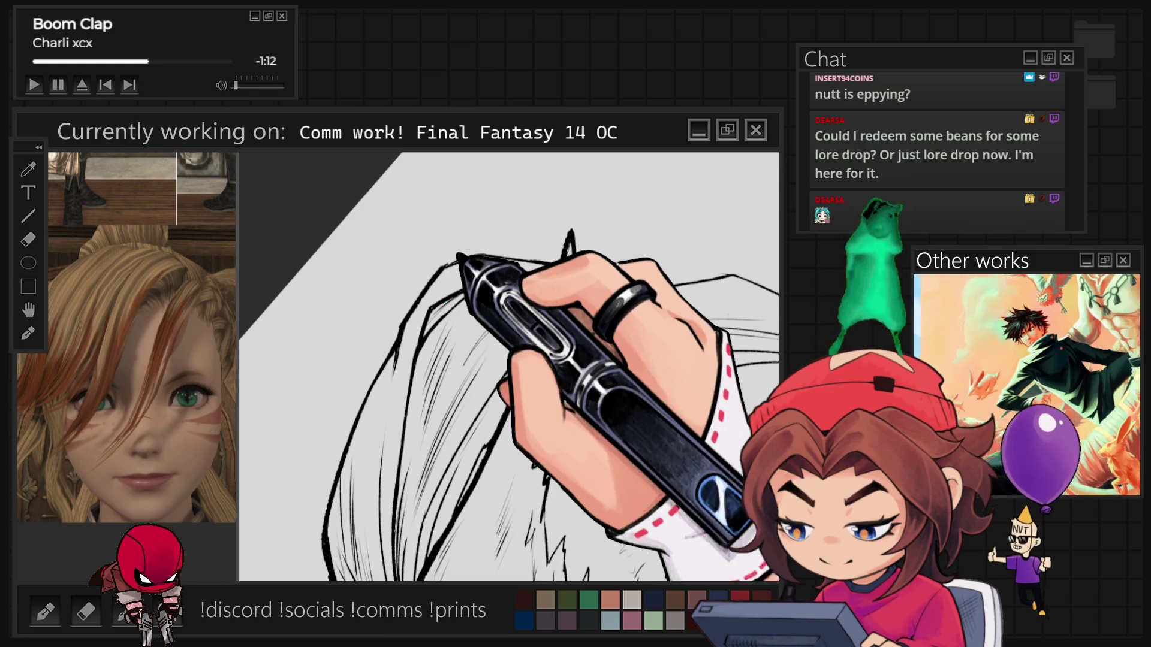
key("equal")
key("equal")
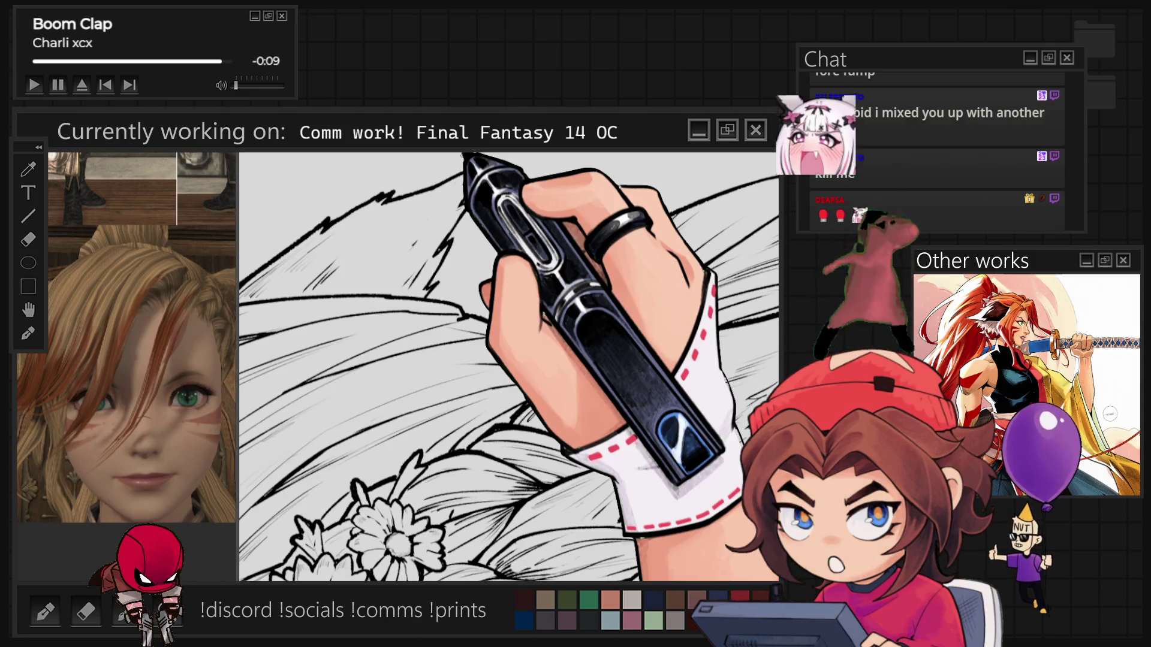
key("minus")
key("minus")
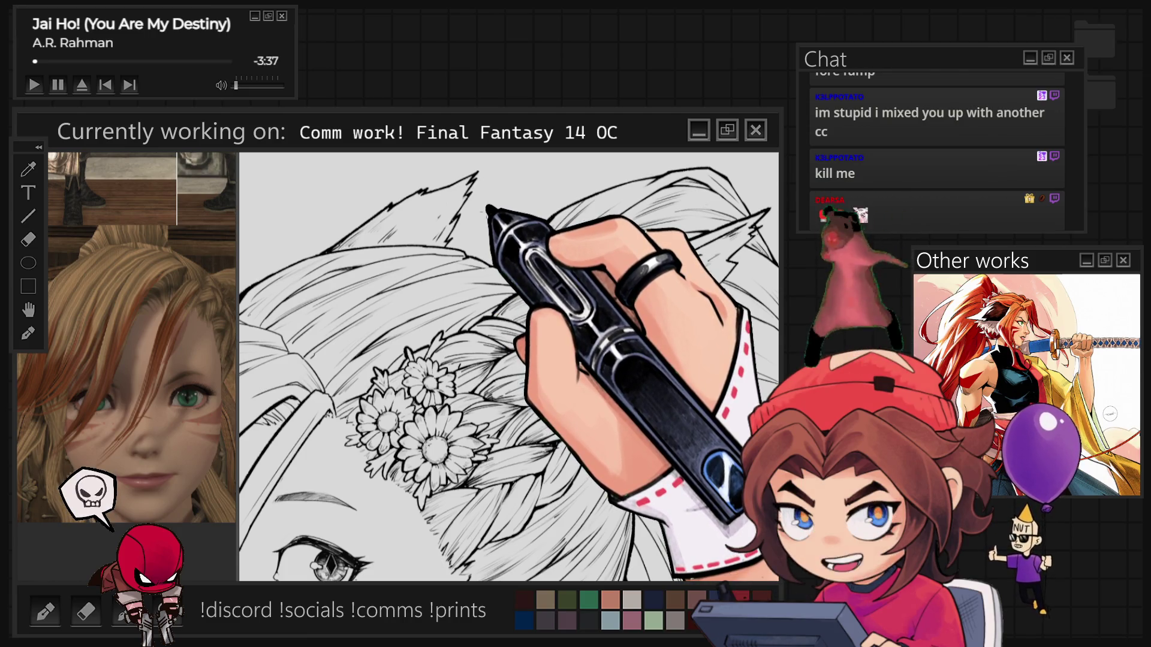
Step: Rotate the view toward the flowers and zoom in on the hair between the ears
key("equal")
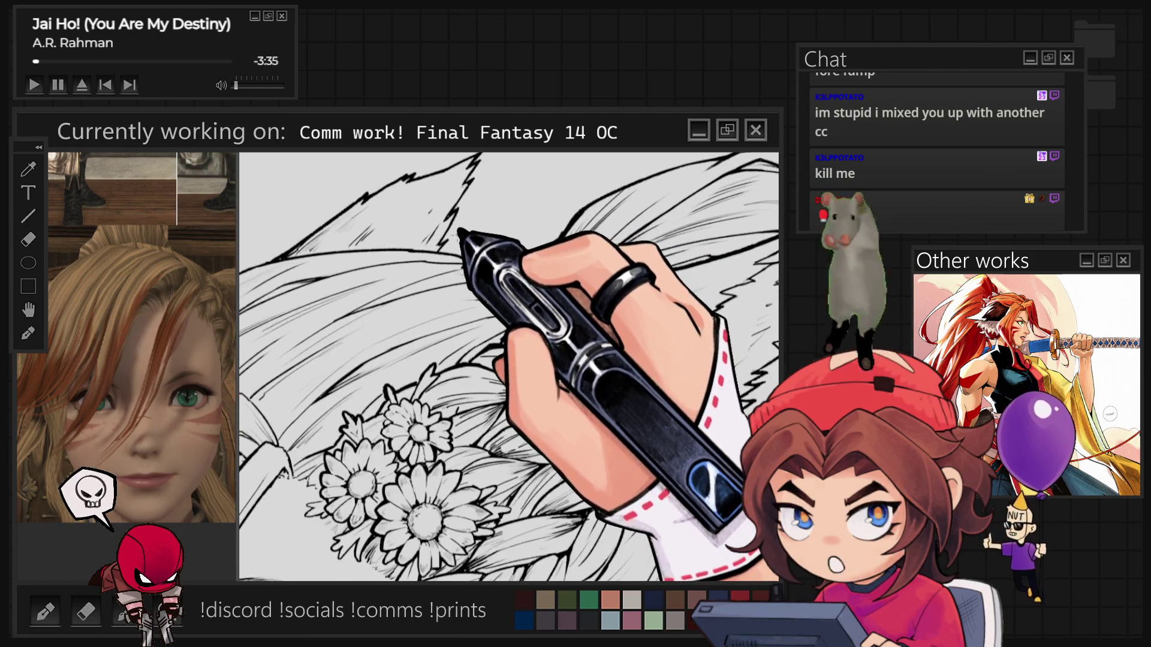
key("minus")
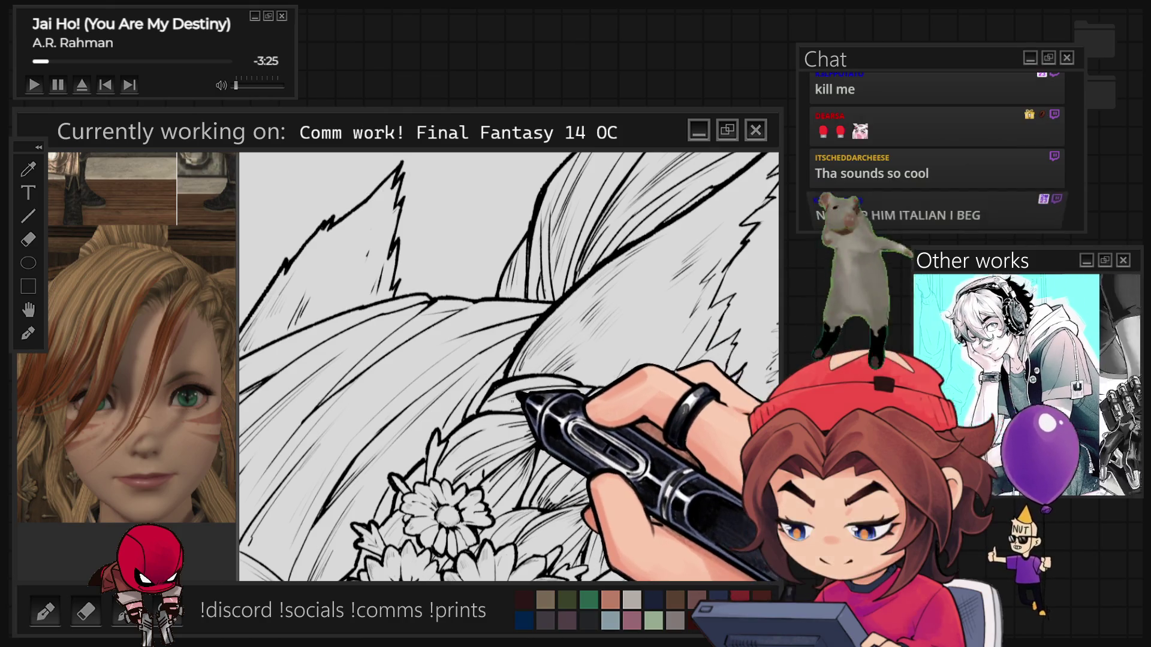
key("minus")
key("minus")
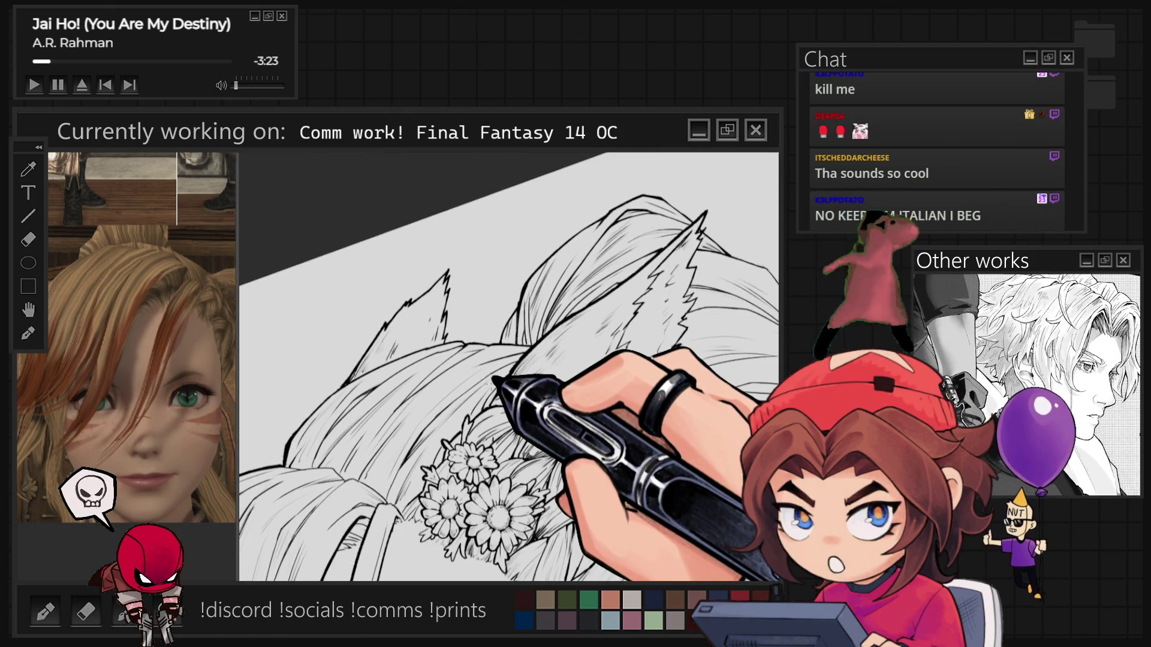
scroll(509, 367, "up", 5)
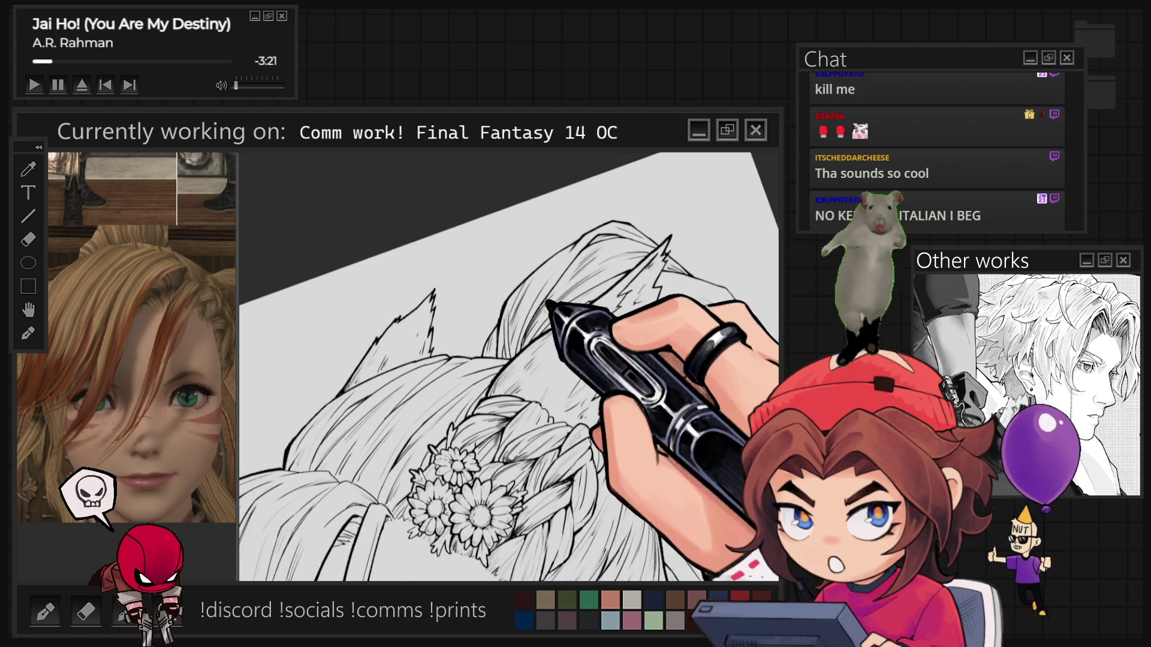
scroll(566, 265, "up", 2)
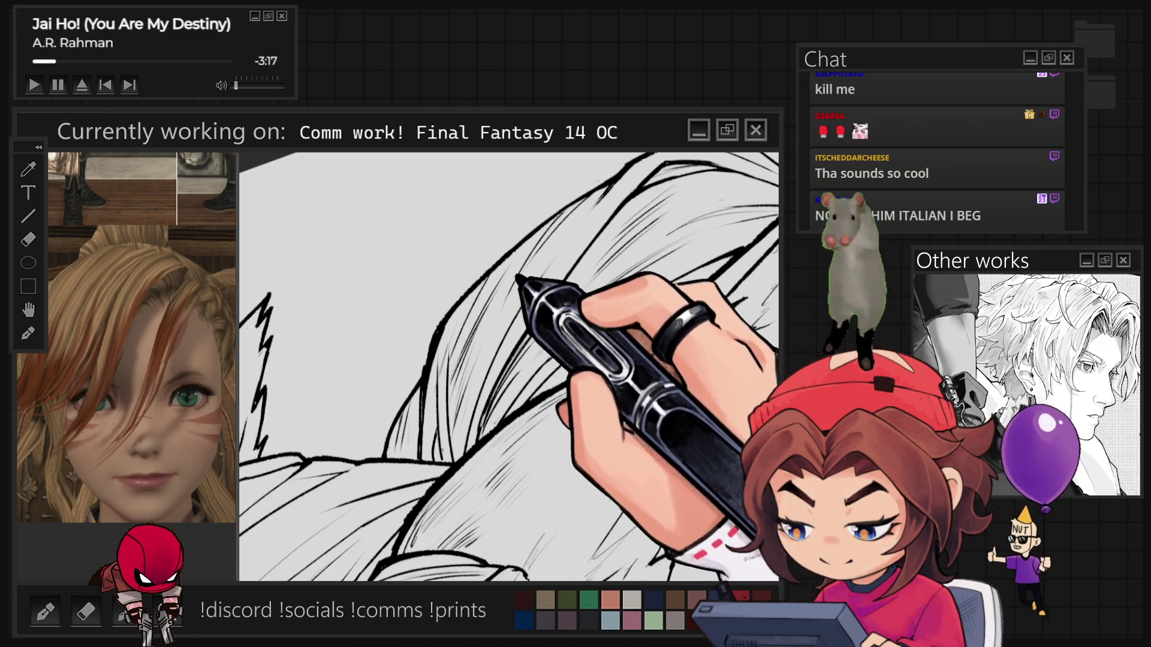
Step: Straighten the canvas and zoom out until both cat ears, the hair and the flowered braid show
key("minus")
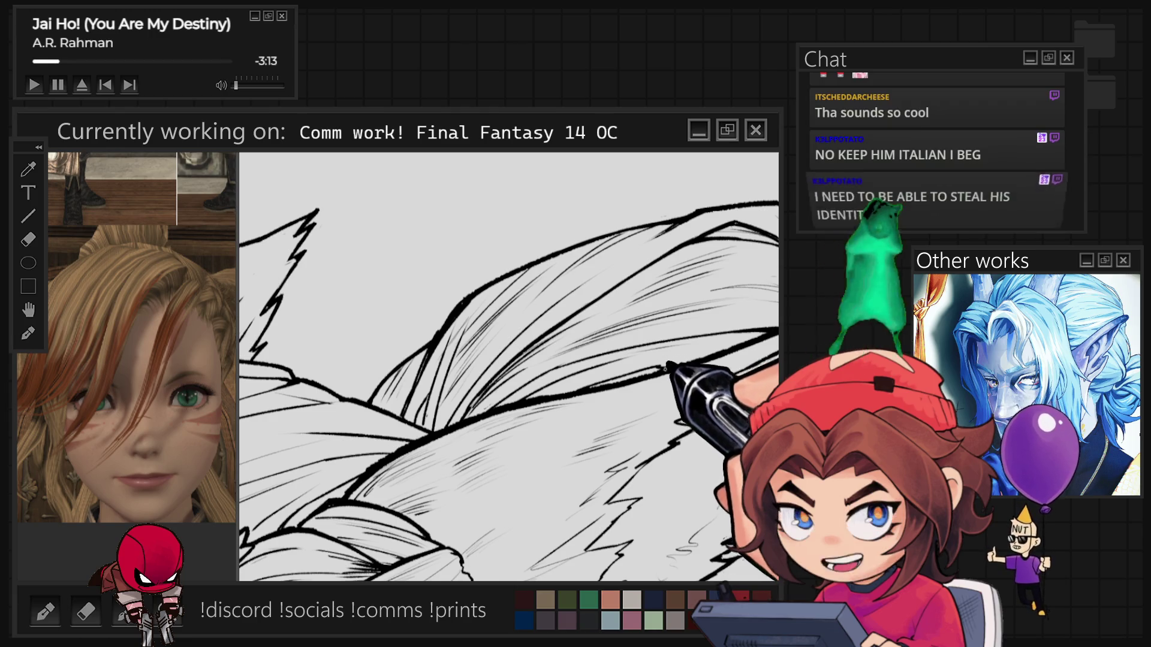
scroll(663, 361, "down", 5)
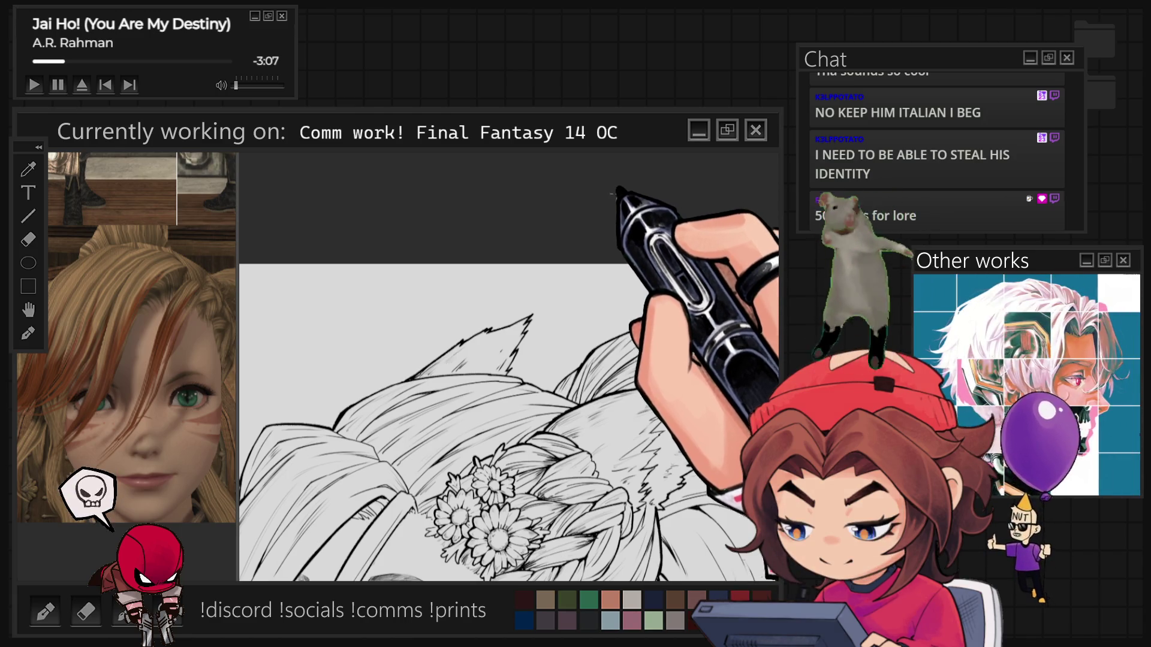
scroll(617, 192, "down", 2)
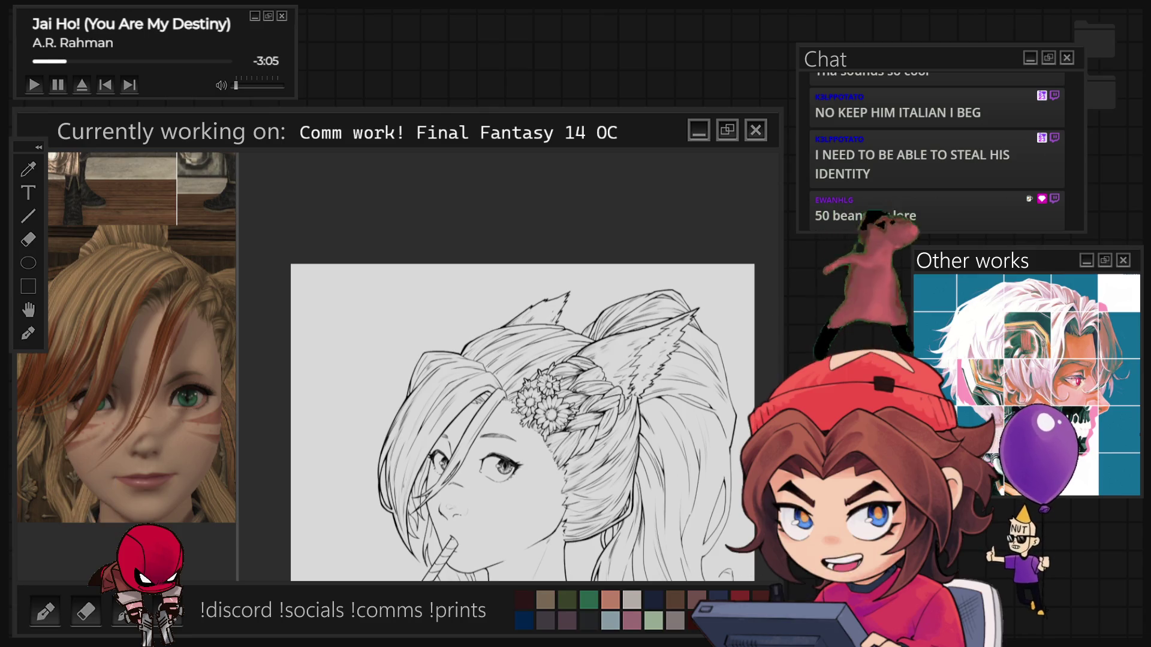
scroll(599, 335, "up", 6)
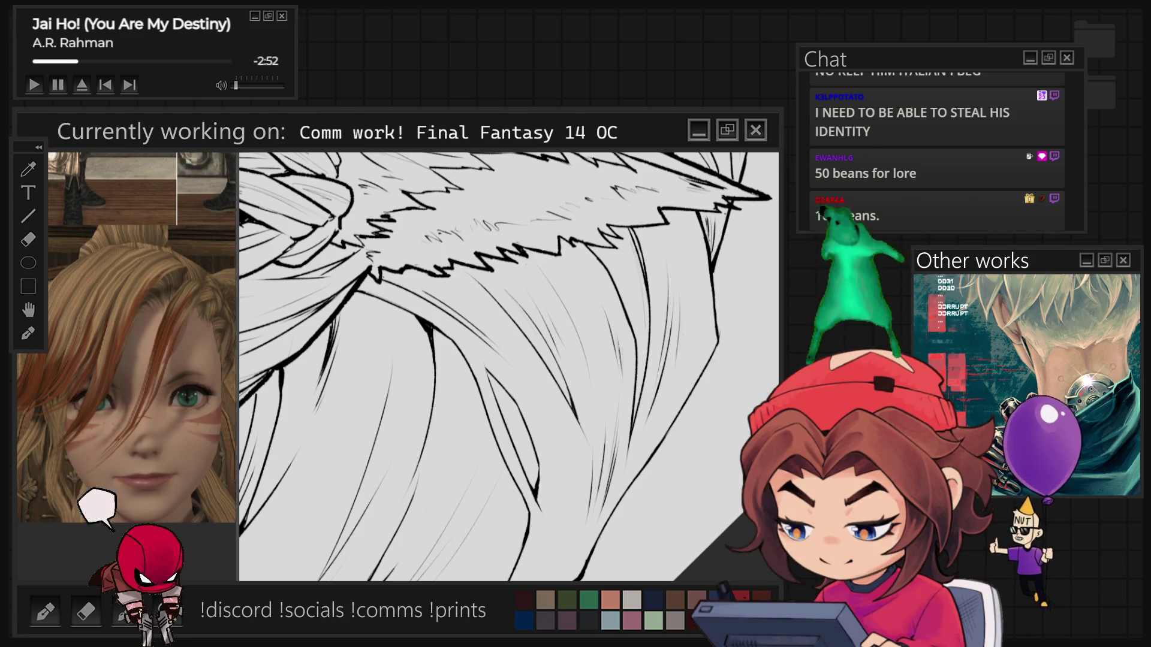
Step: Turn the canvas so the hair runs vertically, then ink fur tufts and hatching in the cat ear
key("minus")
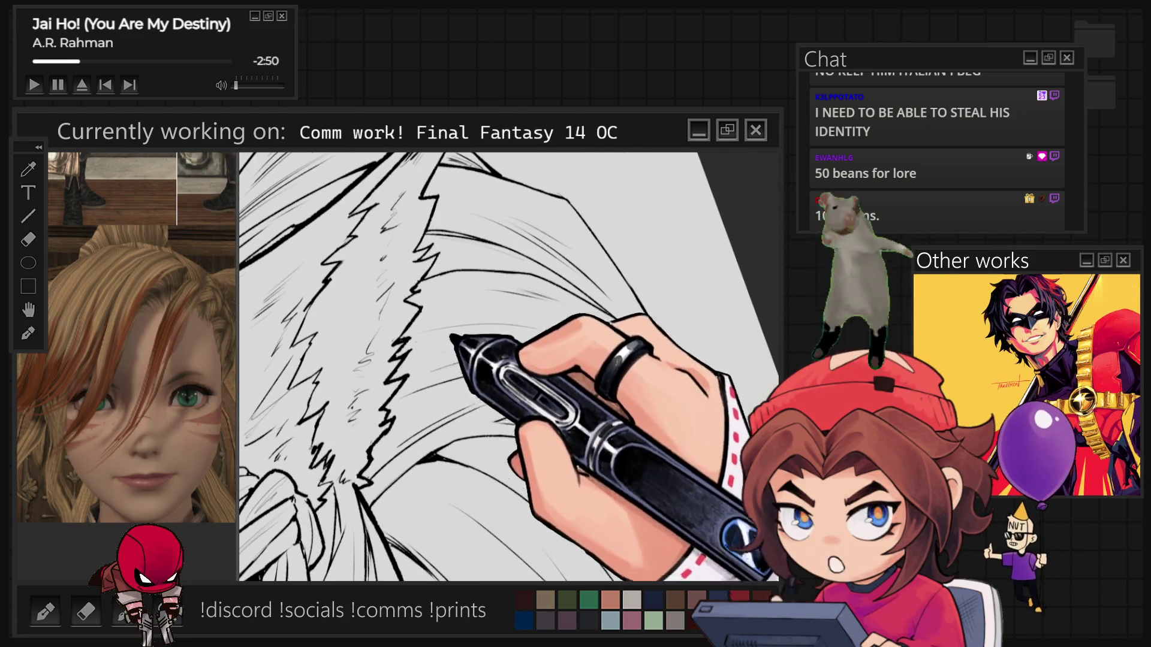
key("minus")
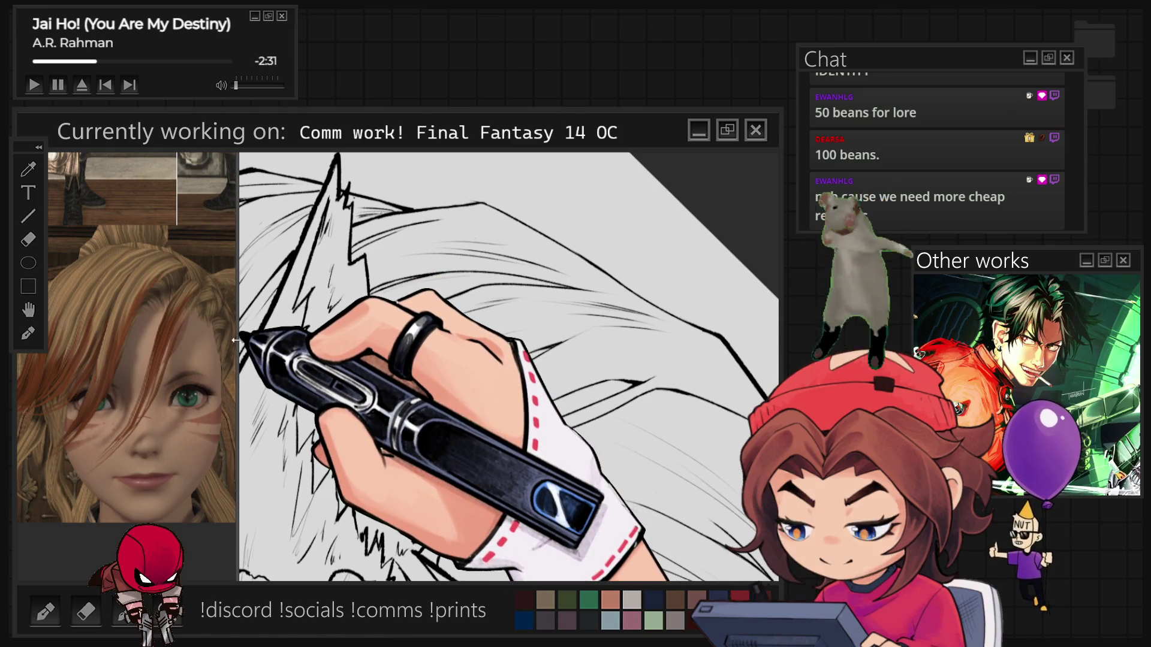
scroll(509, 365, "down", 3)
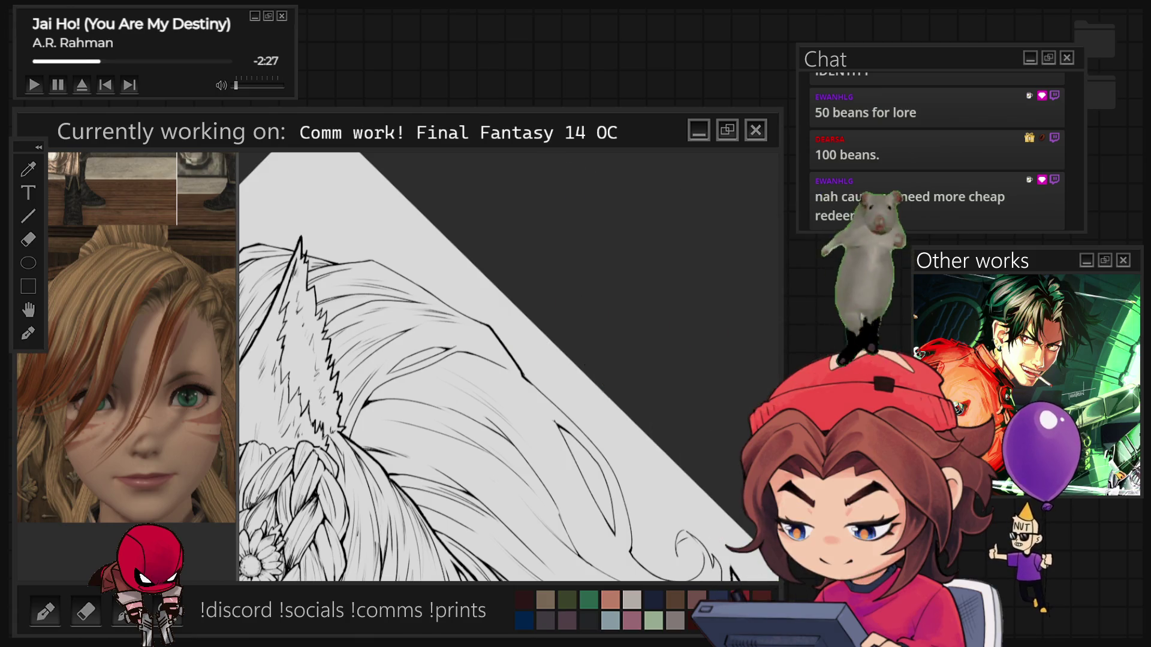
Step: Return to an upright close-up and ink fine curved strands in the hair beside the cat ear
key("ctrl+0")
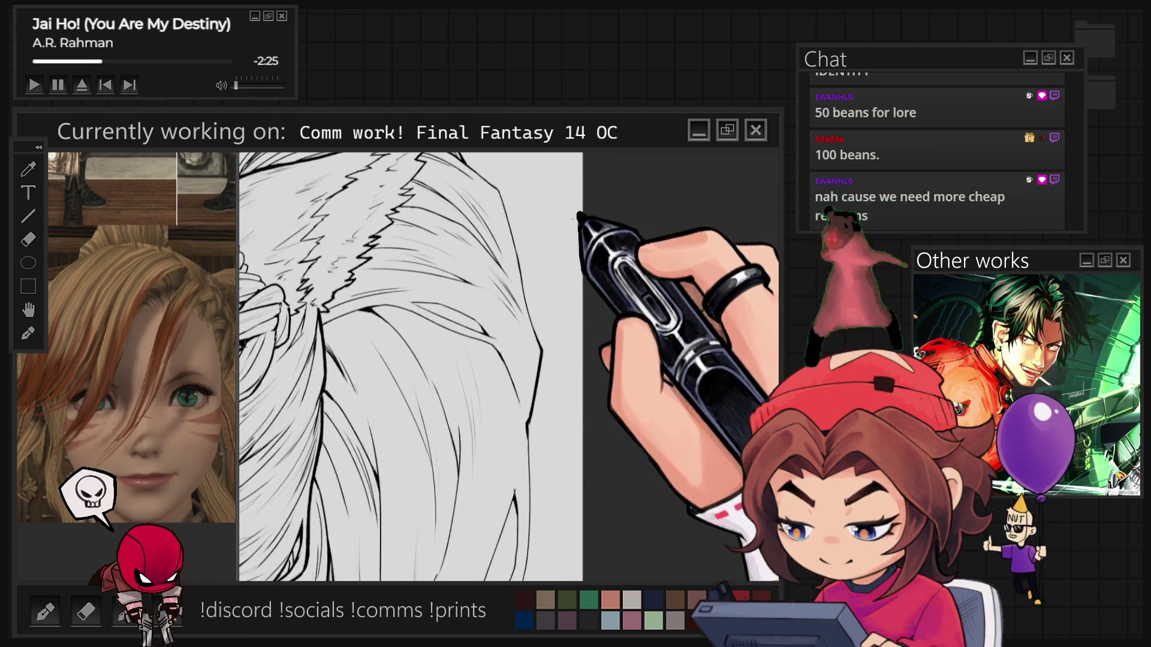
scroll(420, 359, "up", 2)
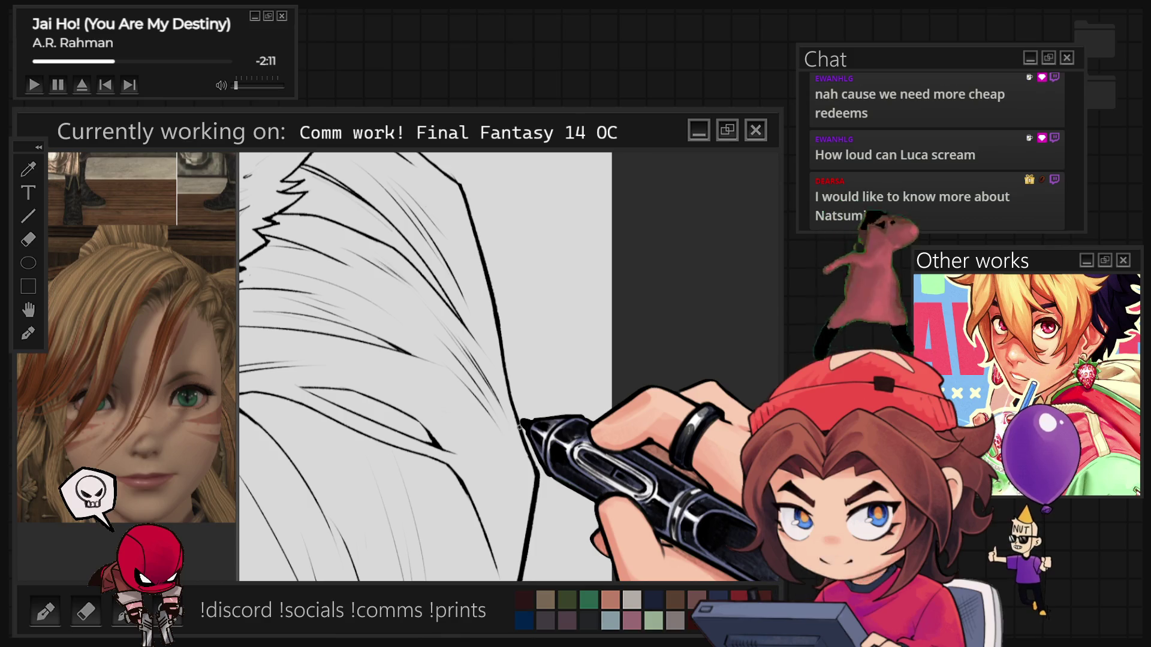
key("ctrl+minus")
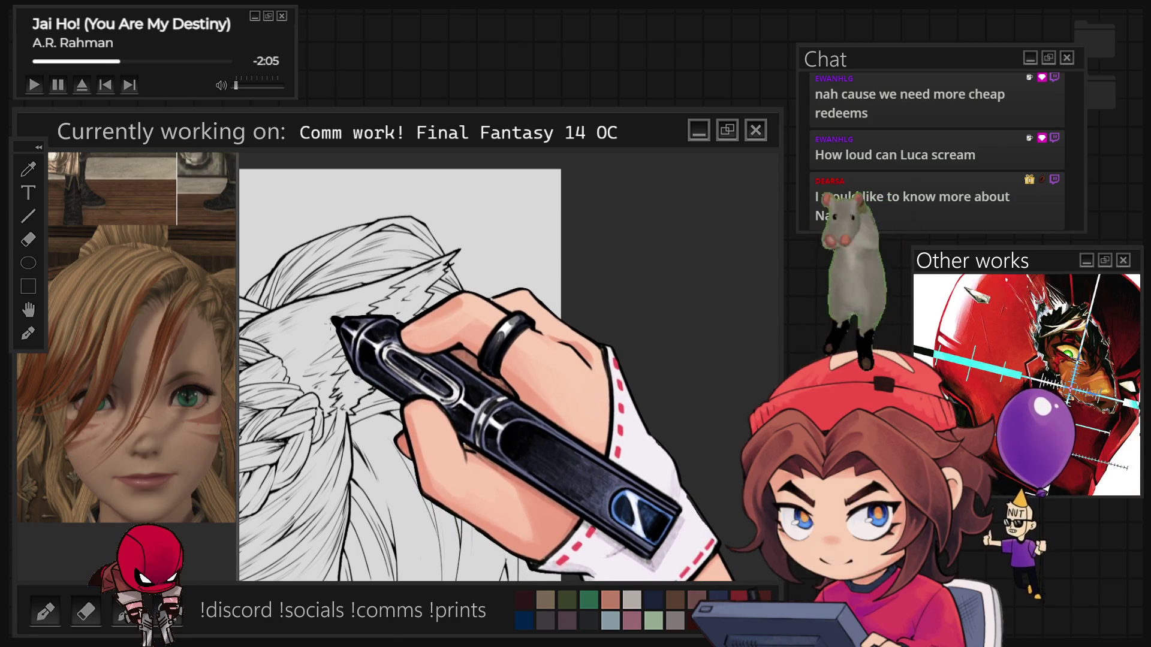
key("ctrl+plus")
key("ctrl+minus")
key("ctrl+minus")
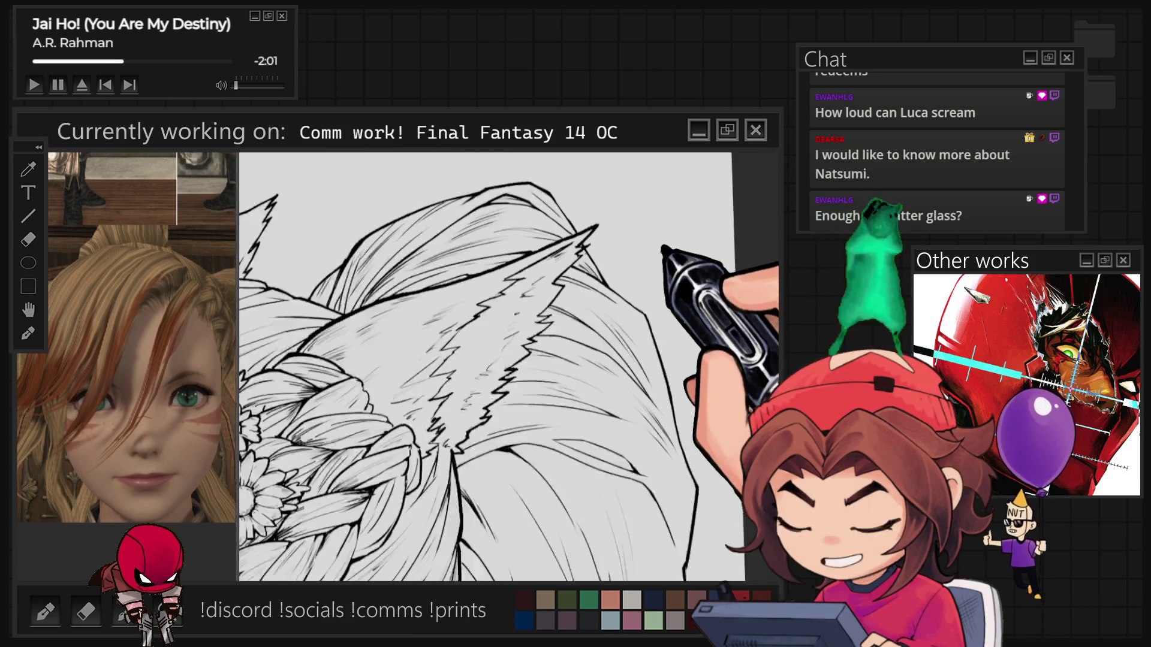
key("ctrl+minus")
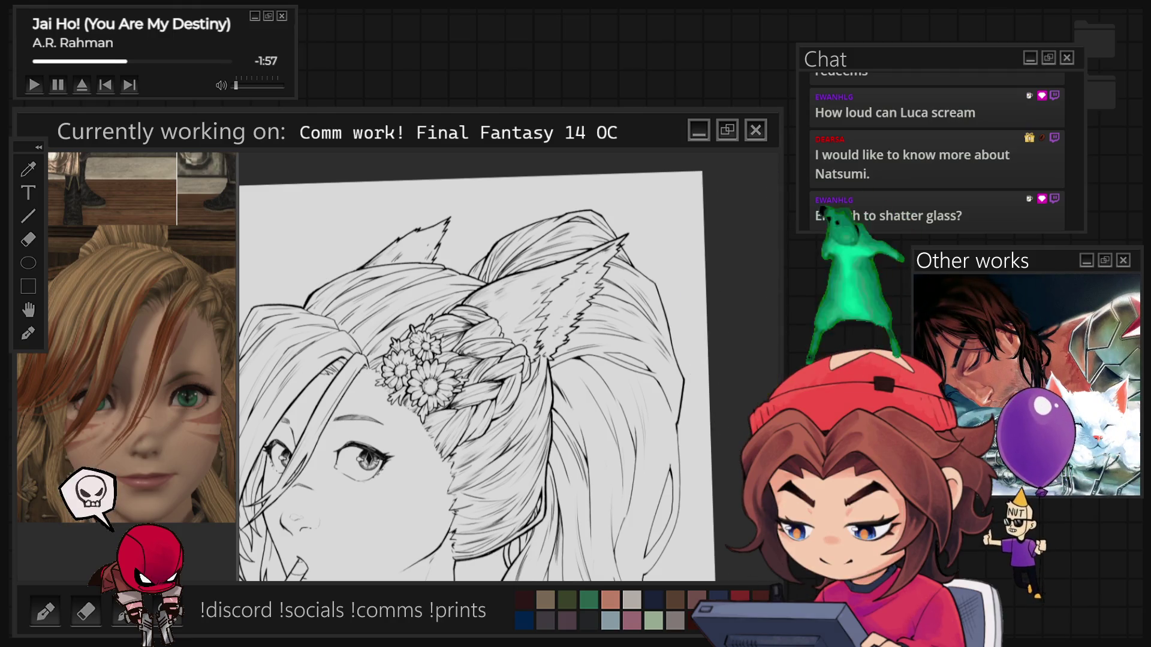
Step: Zoom in, rotate the canvas, and hatch the hair between the flowered braid and cat ear
key("ctrl+plus")
key("ctrl+plus")
key("ctrl+plus")
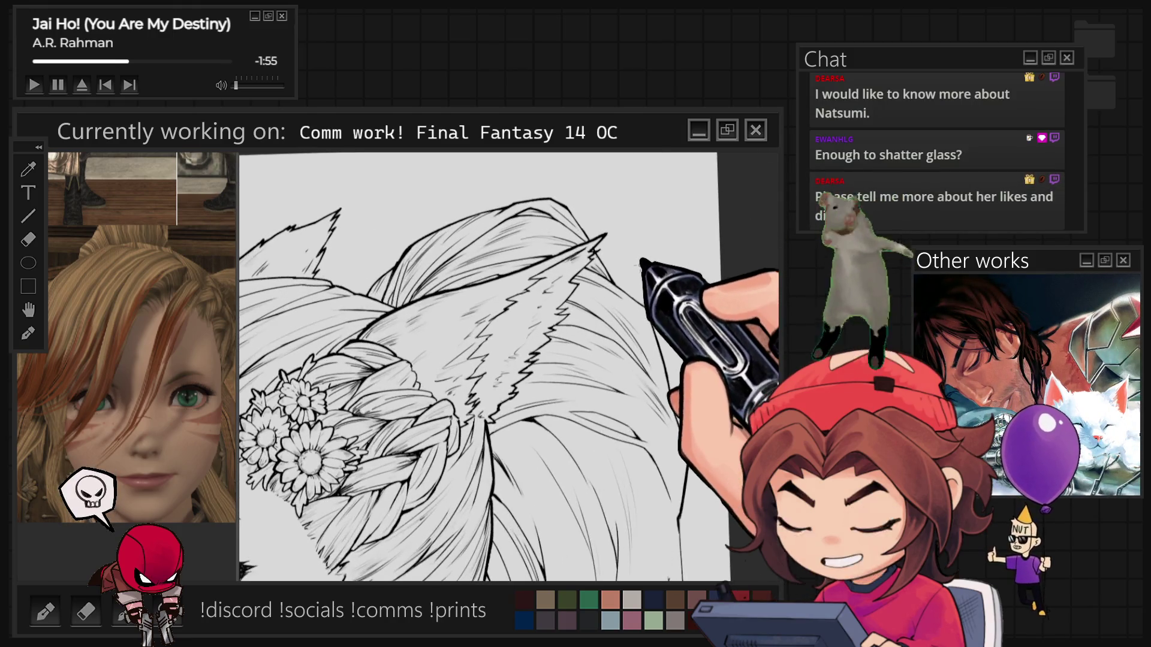
key("4")
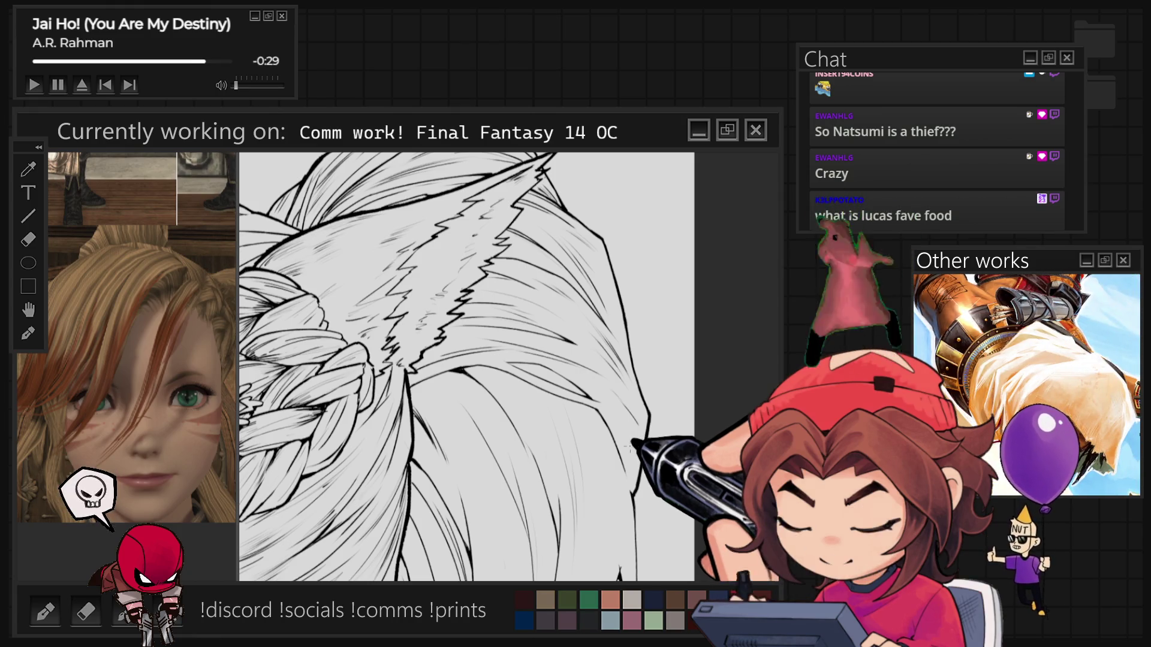
Step: Draw long thin strand lines down through the lower hair behind the ear
key("ctrl+minus")
key("ctrl+plus")
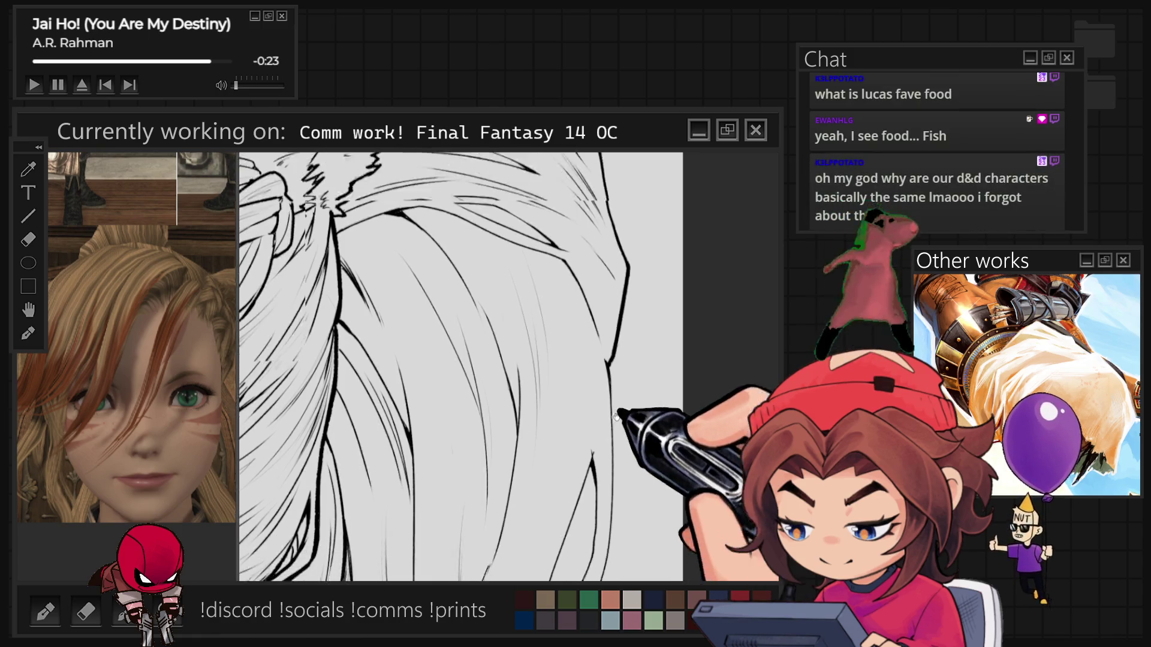
scroll(460, 366, "down", 3)
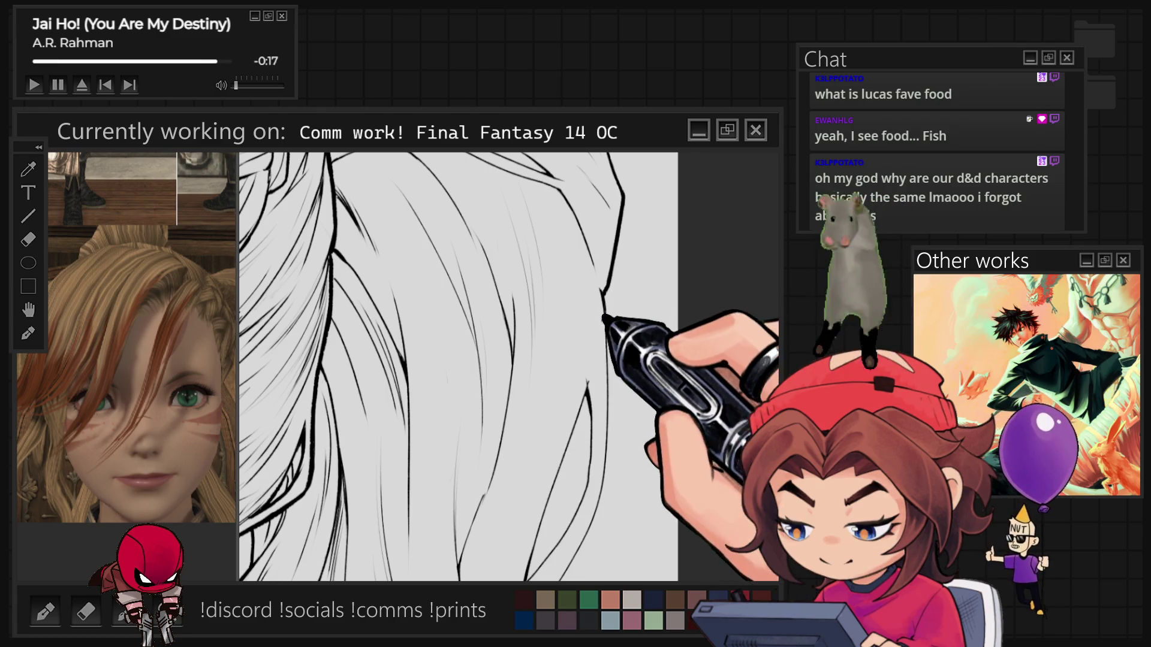
left_click_drag(607, 386, 611, 522)
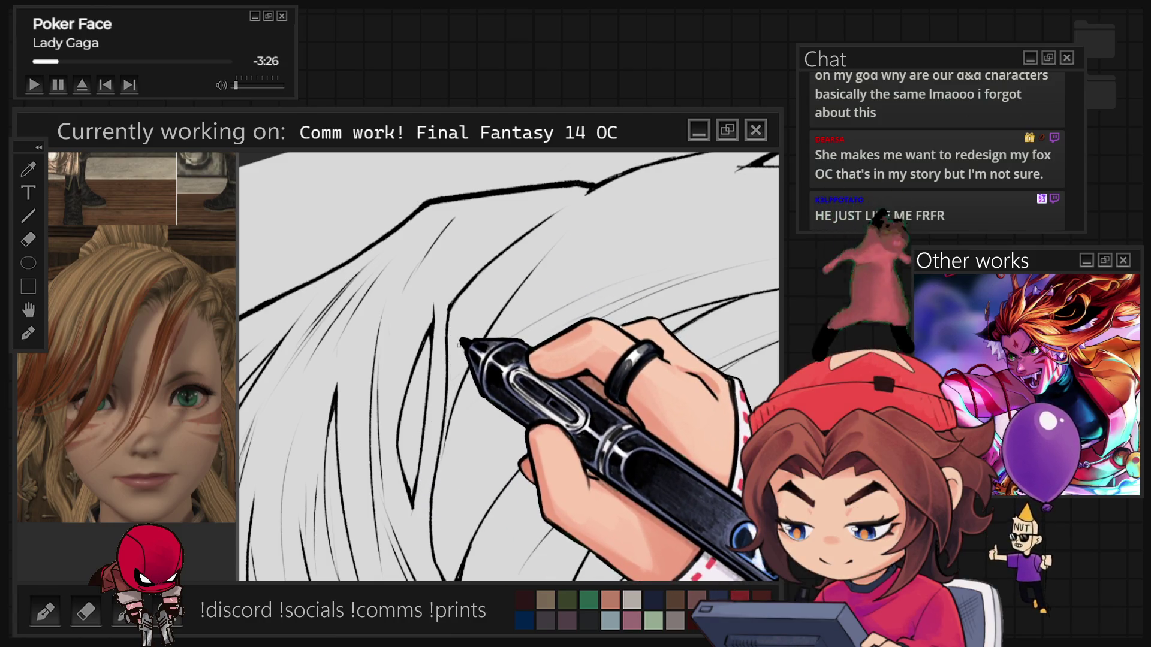
Step: Ink black strand lines through the long hair, ending with a curved hook near the collar
left_click_drag(485, 415, 491, 454)
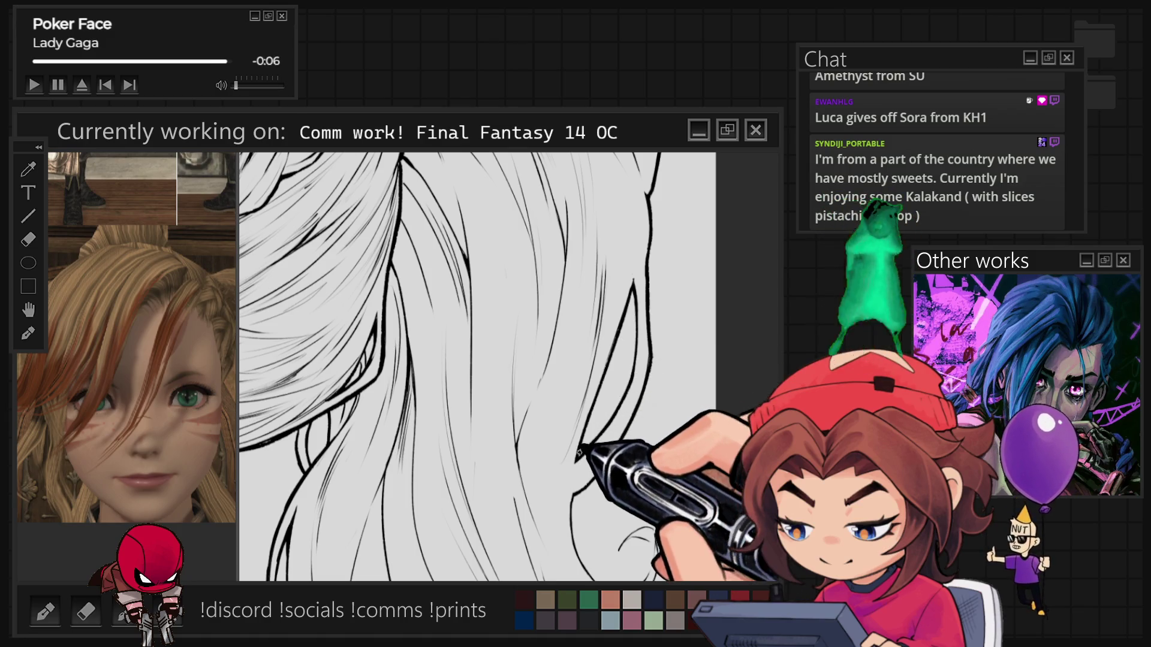
scroll(476, 366, "down", 5)
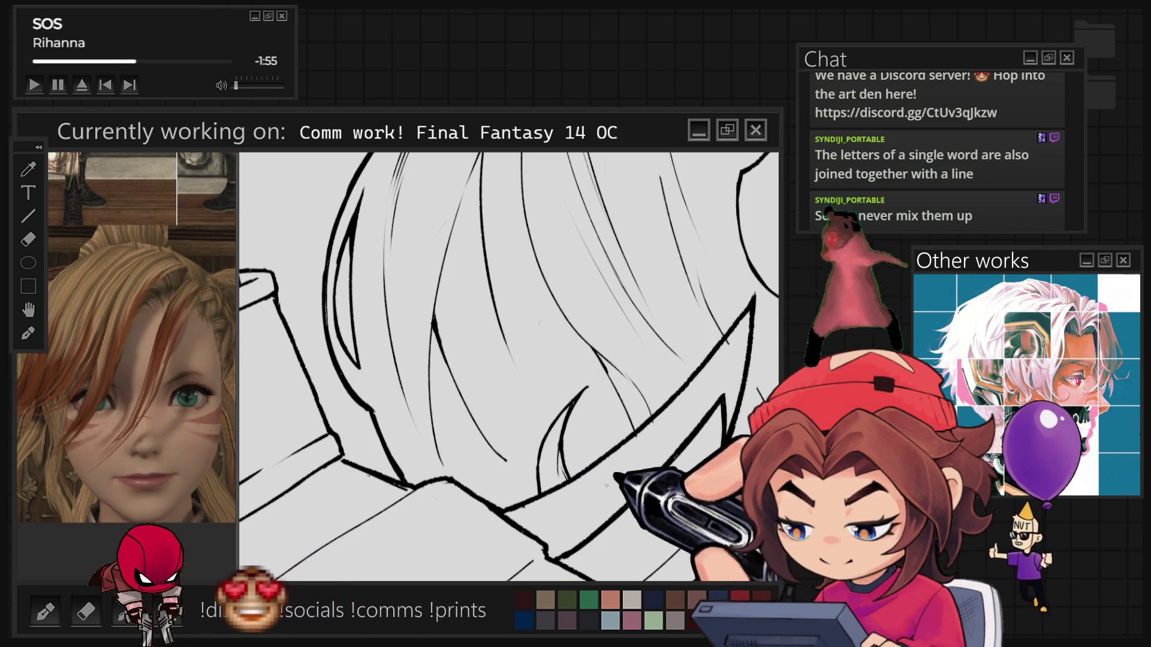
Step: Finish inking the head, flowered braid, hair strands and drink straw, then scroll toward the shoulders
scroll(467, 366, "down", 4)
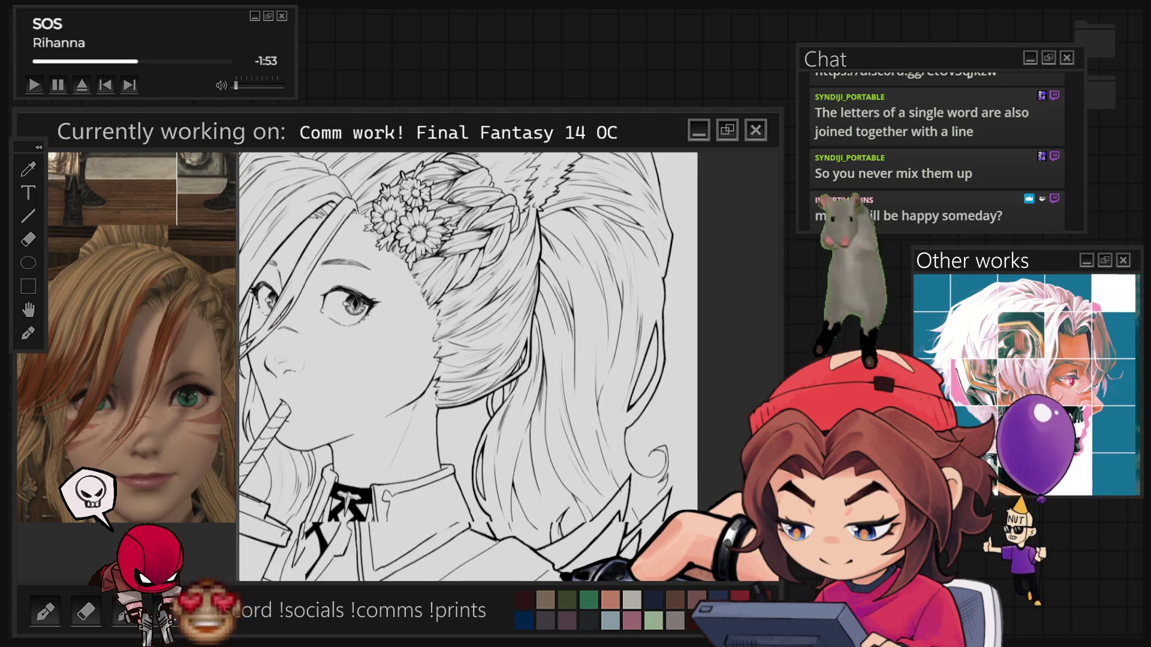
scroll(468, 365, "down", 1)
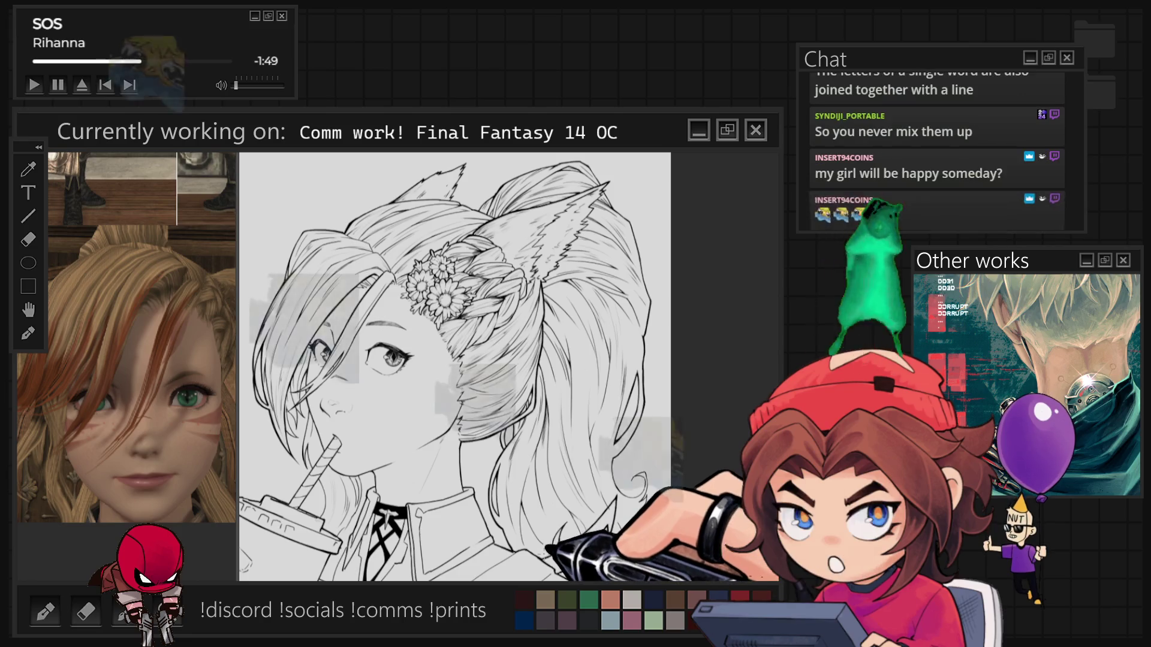
Step: Ink strand lines in the back hair, then zoom out to the full bust and drink cup
scroll(462, 366, "up", 2)
scroll(461, 366, "up", 2)
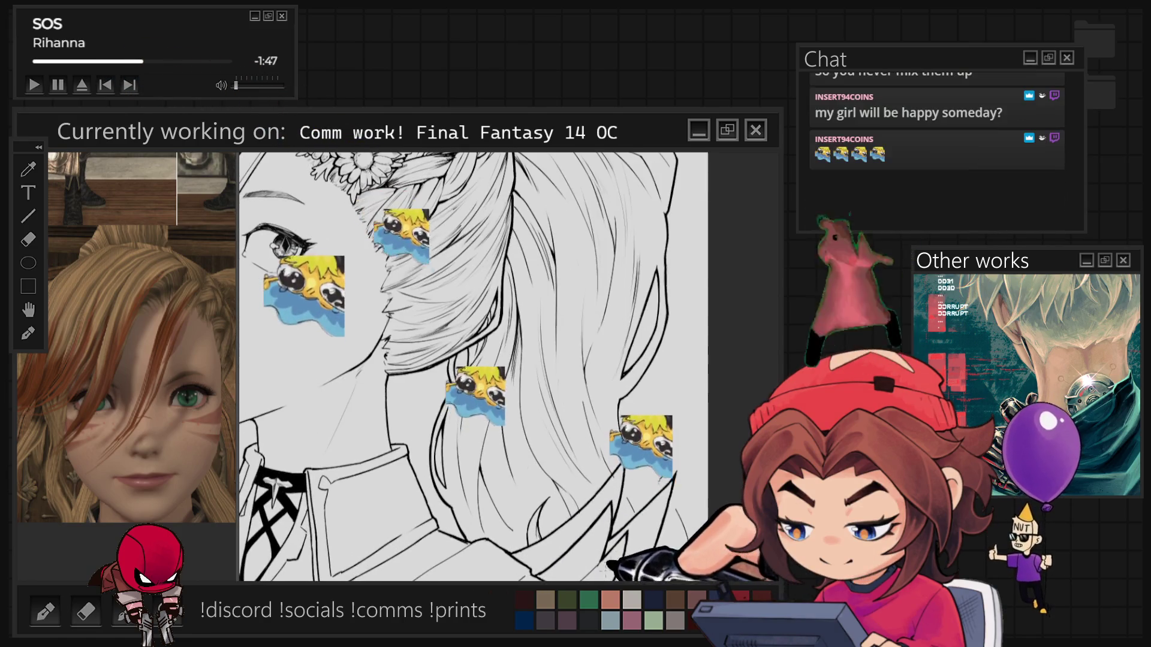
scroll(479, 366, "up", 2)
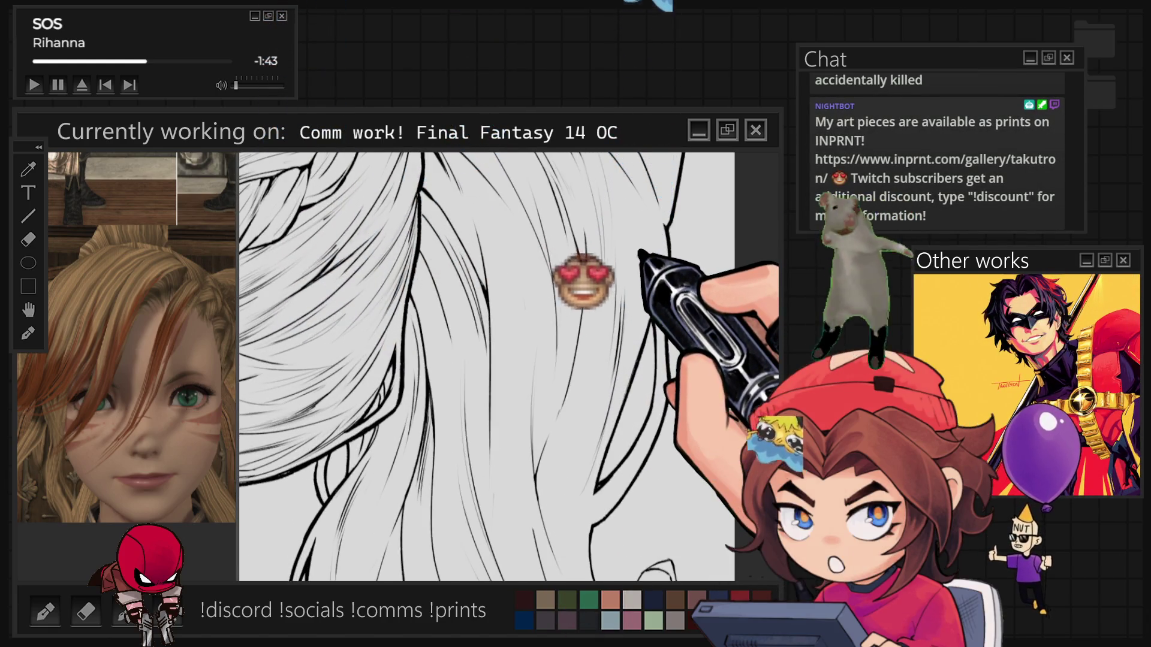
scroll(509, 365, "down", 2)
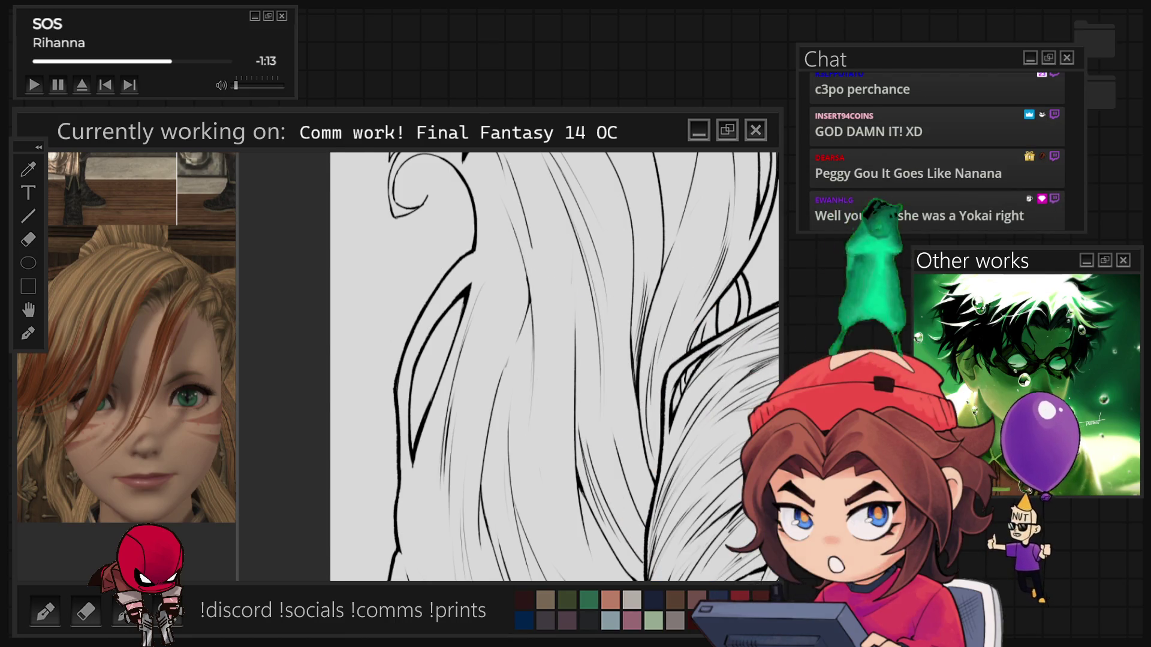
key("ctrl+minus")
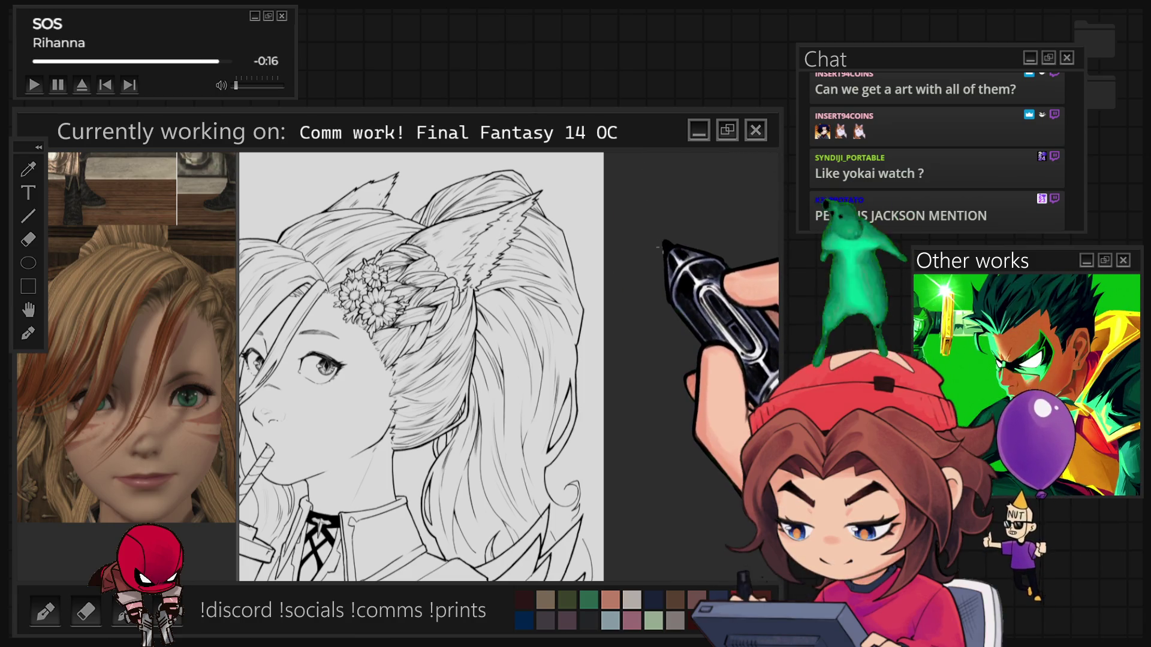
key("ctrl+minus")
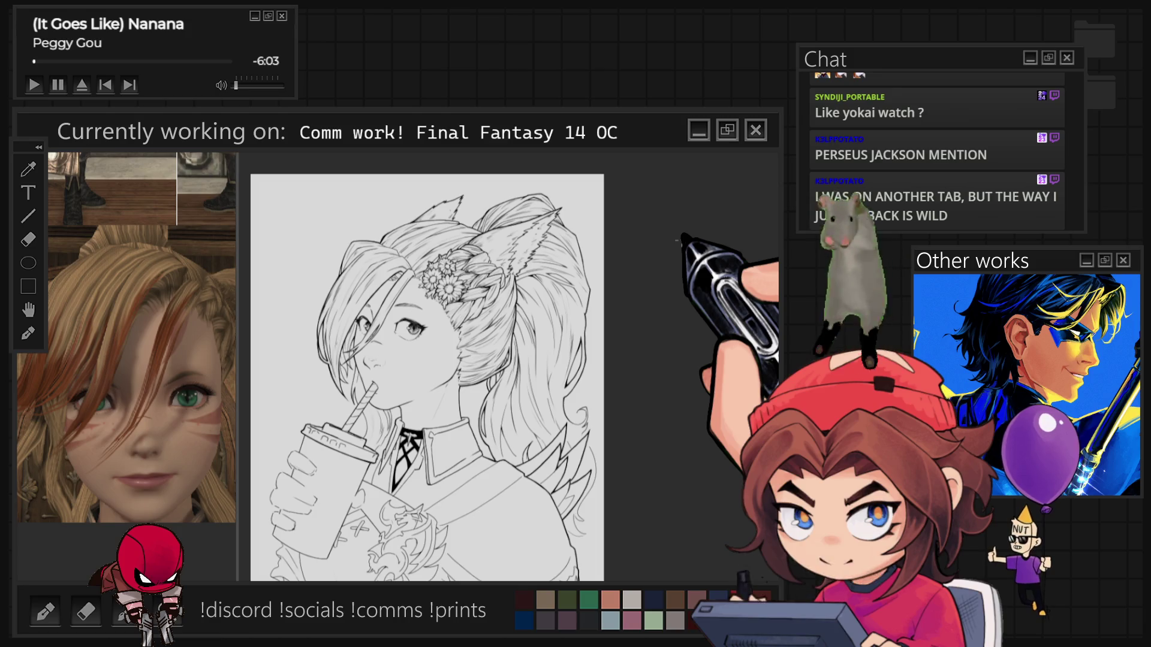
Step: Zoom in on the hair-end curl just above the jagged shoulder feathers
scroll(507, 444, "up", 2)
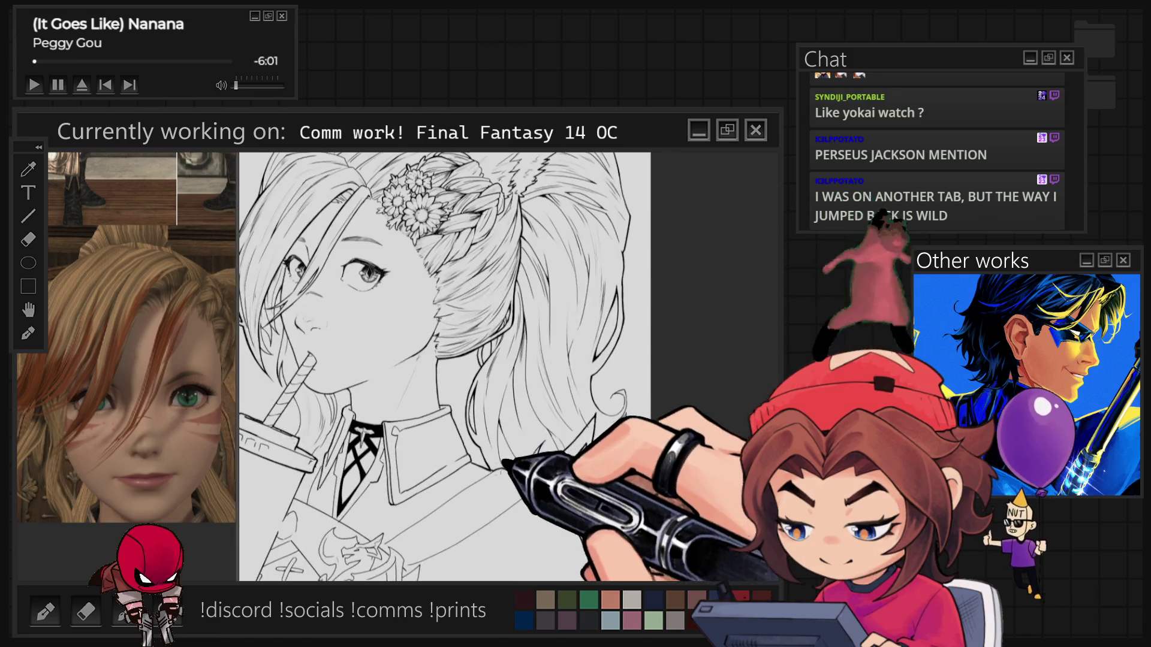
scroll(499, 451, "up", 3)
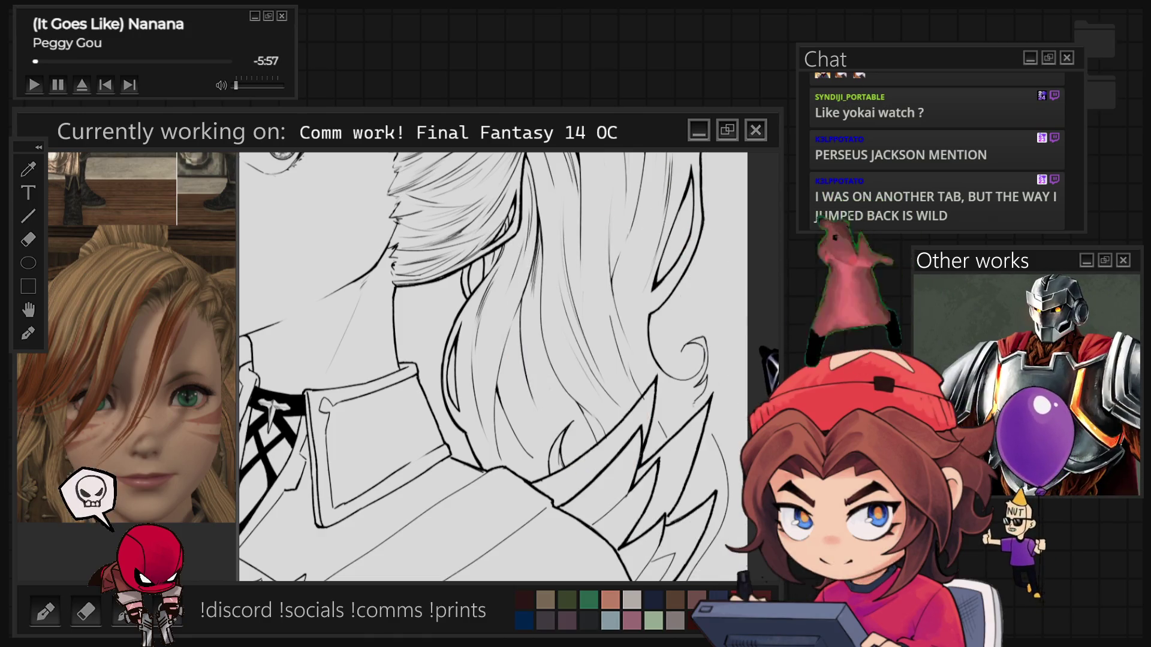
scroll(683, 353, "up", 1)
scroll(683, 412, "up", 2)
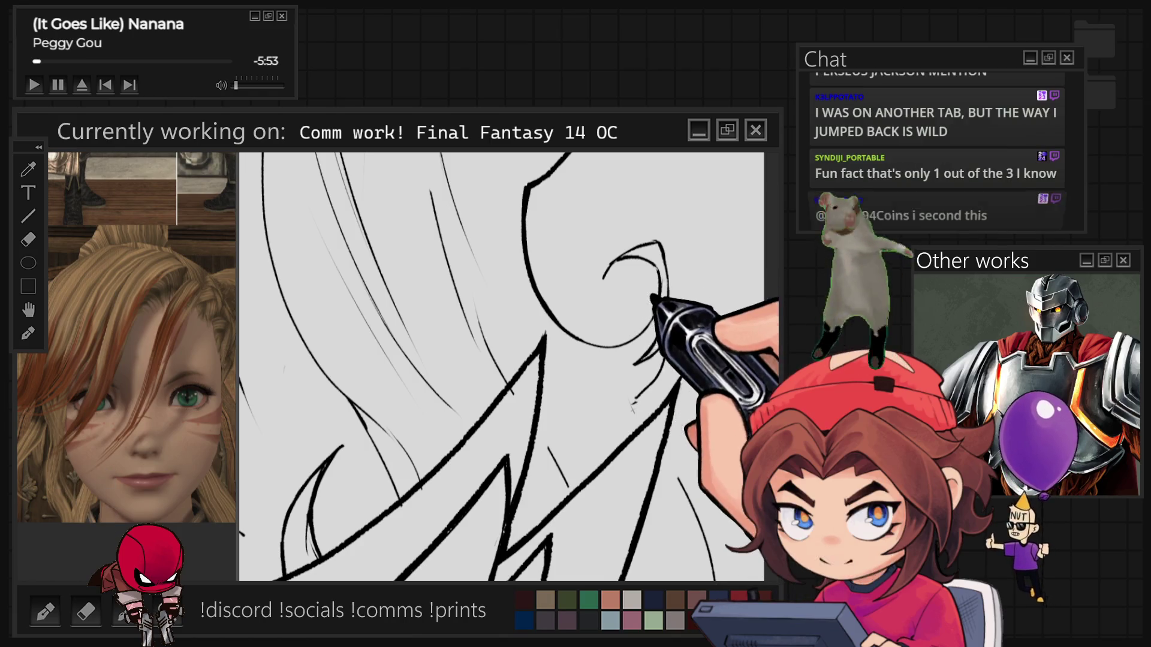
Step: Ink curled strands in the right hair tip over the shoulder feathers, zooming out to check
left_click_drag(649, 290, 664, 335)
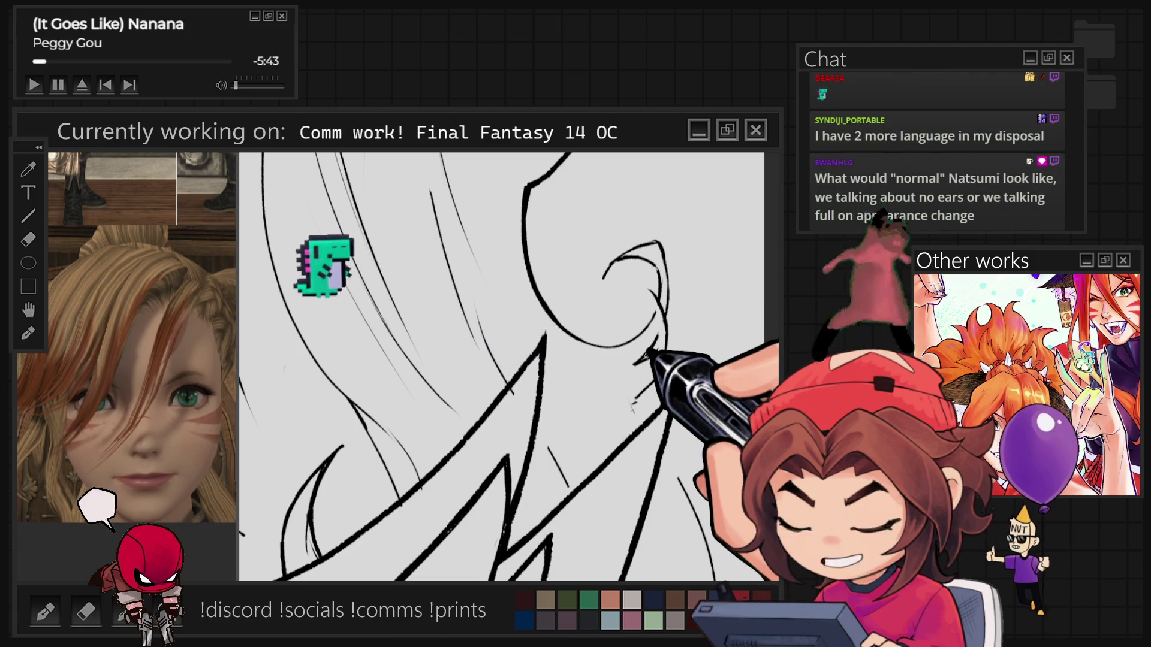
scroll(501, 367, "up", 2)
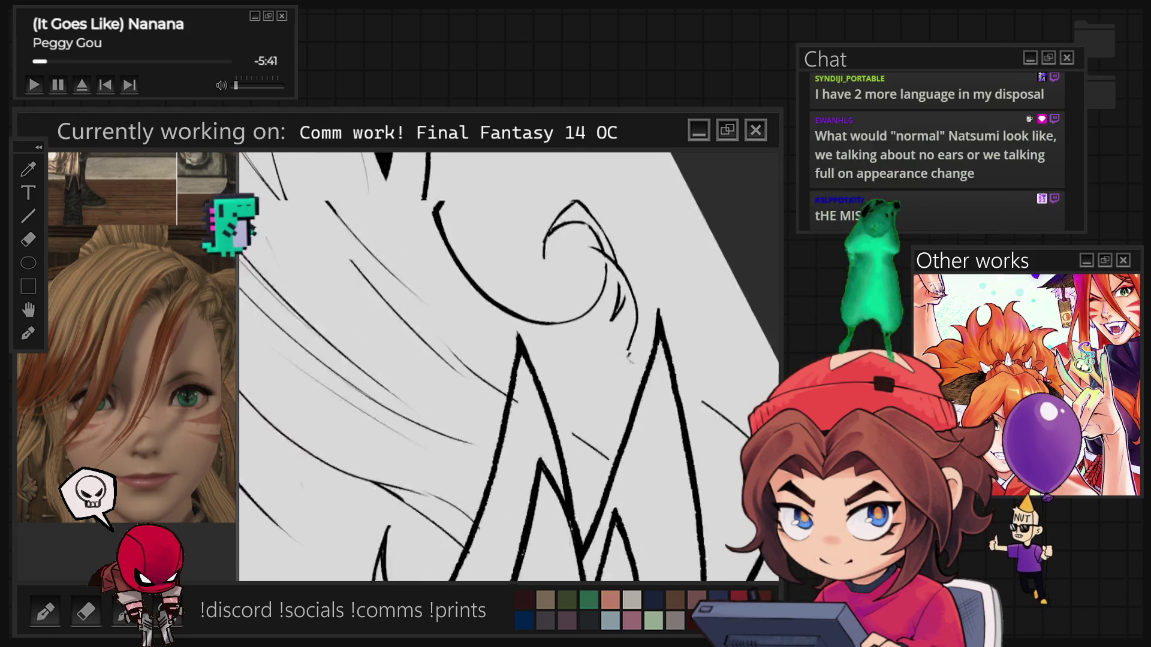
scroll(509, 367, "down", 2)
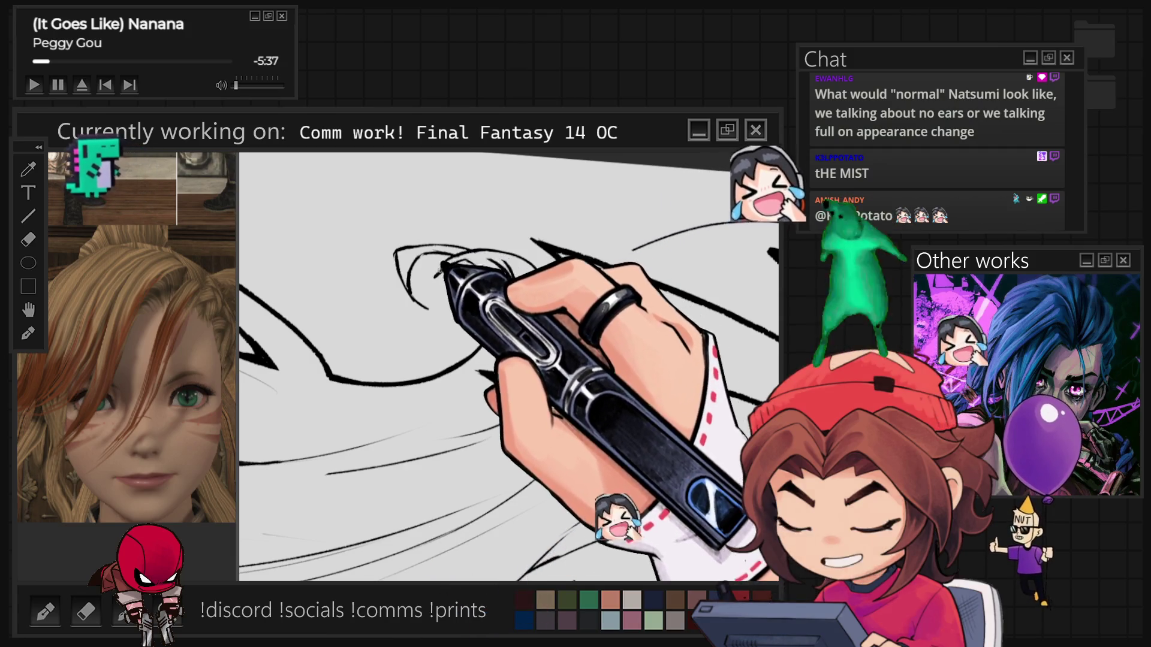
scroll(501, 367, "up", 2)
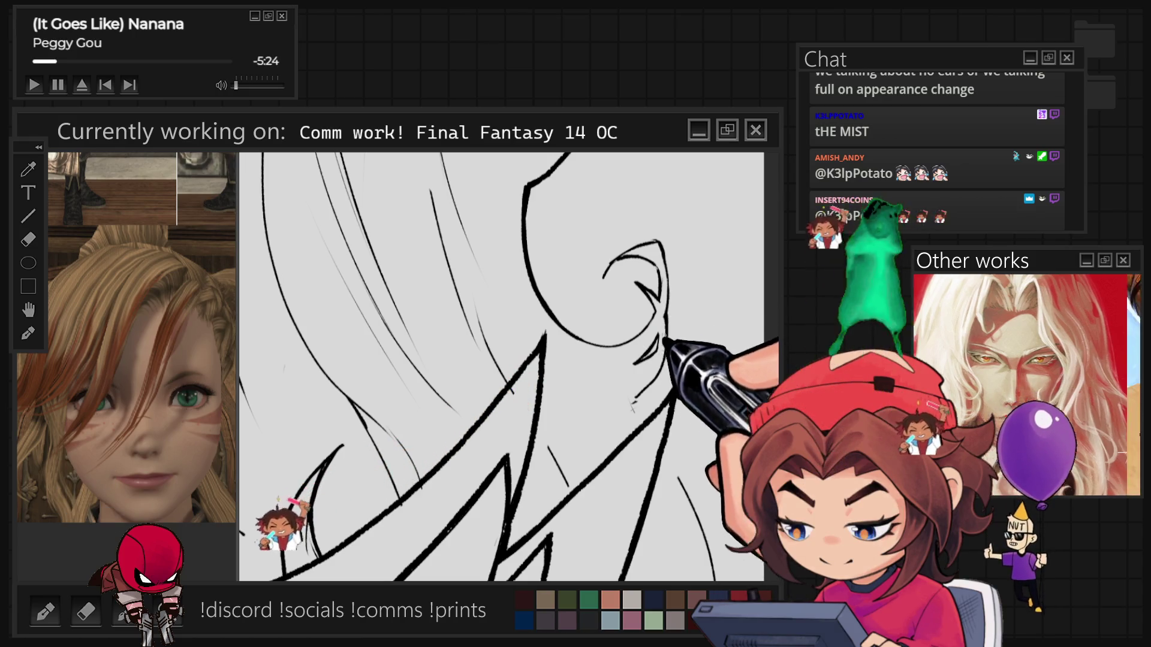
key("ctrl+minus")
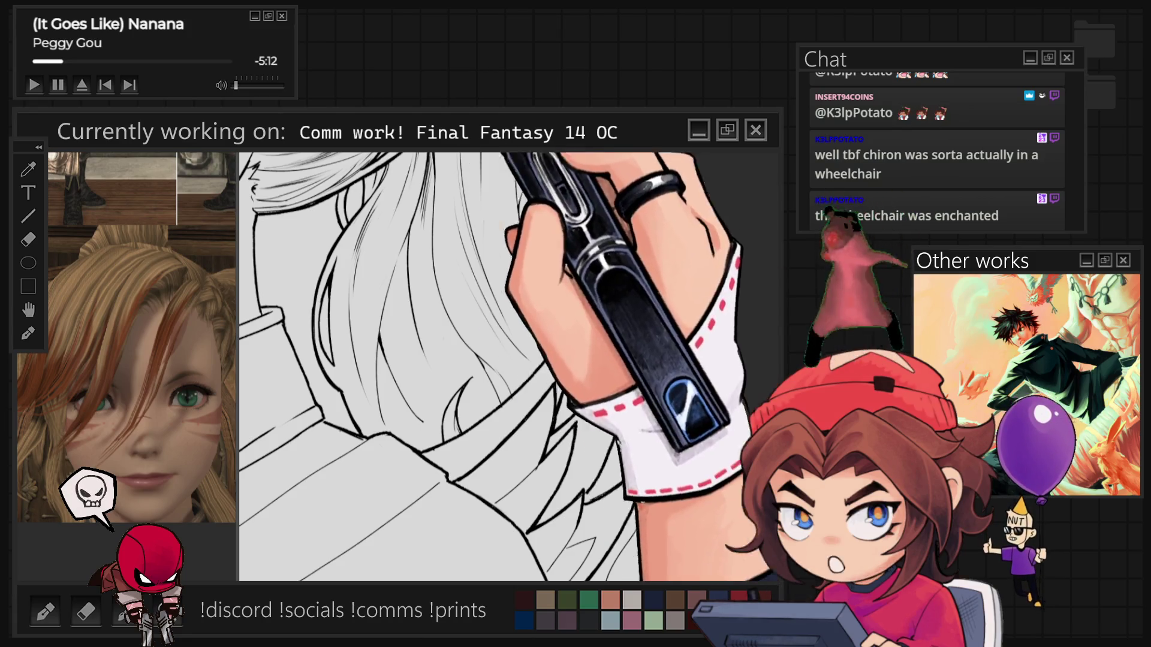
key("ctrl+plus")
key("ctrl+minus")
key("ctrl+minus")
key("ctrl+minus")
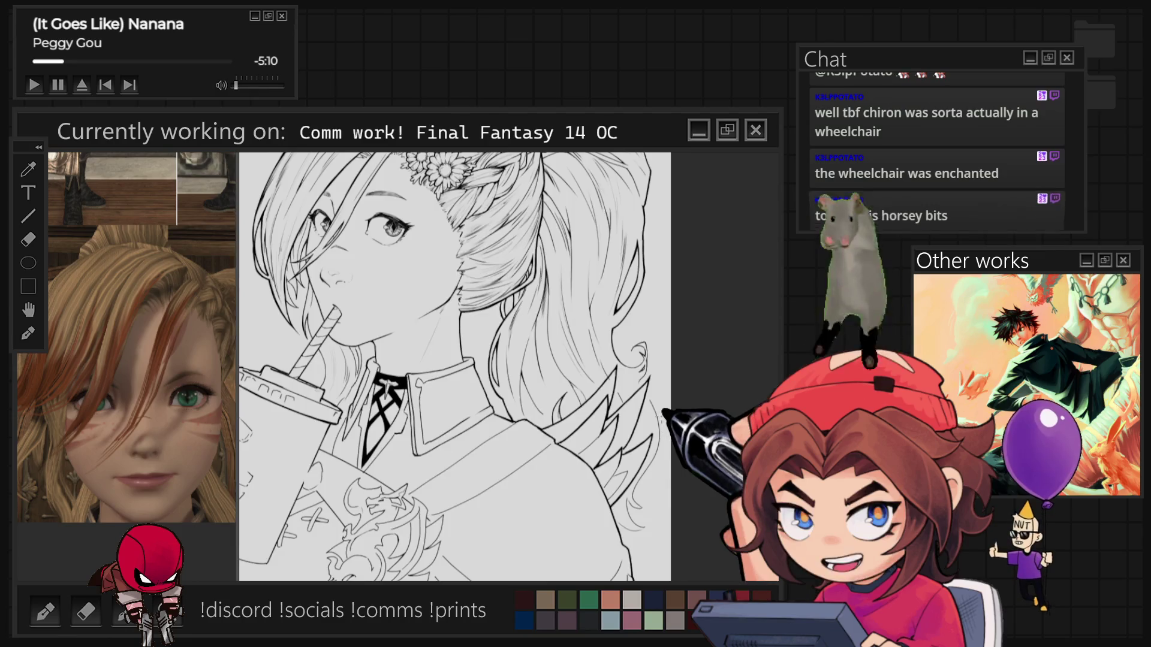
key("ctrl+plus")
key("ctrl+plus")
key("ctrl+plus")
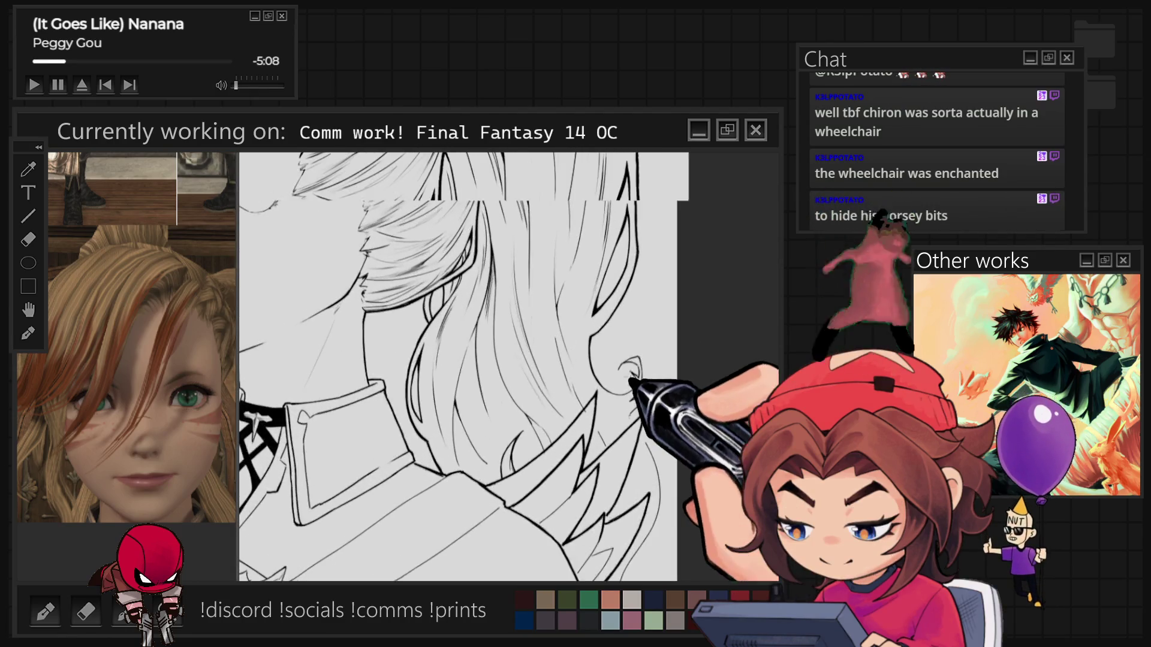
key("ctrl+plus")
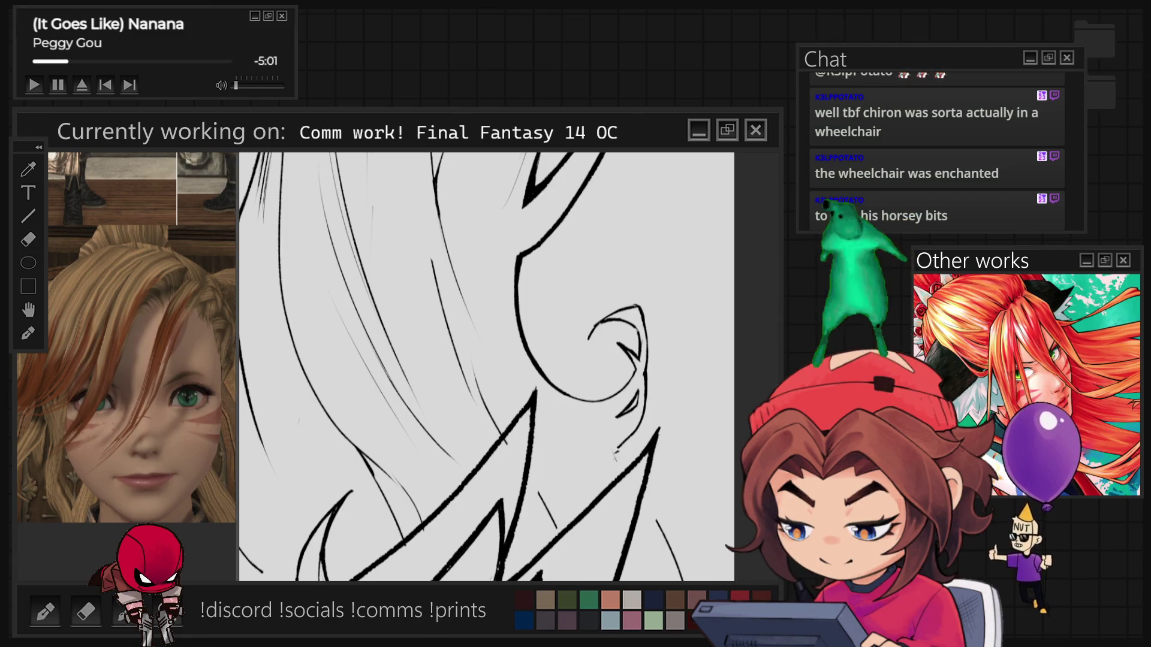
key("ctrl+minus")
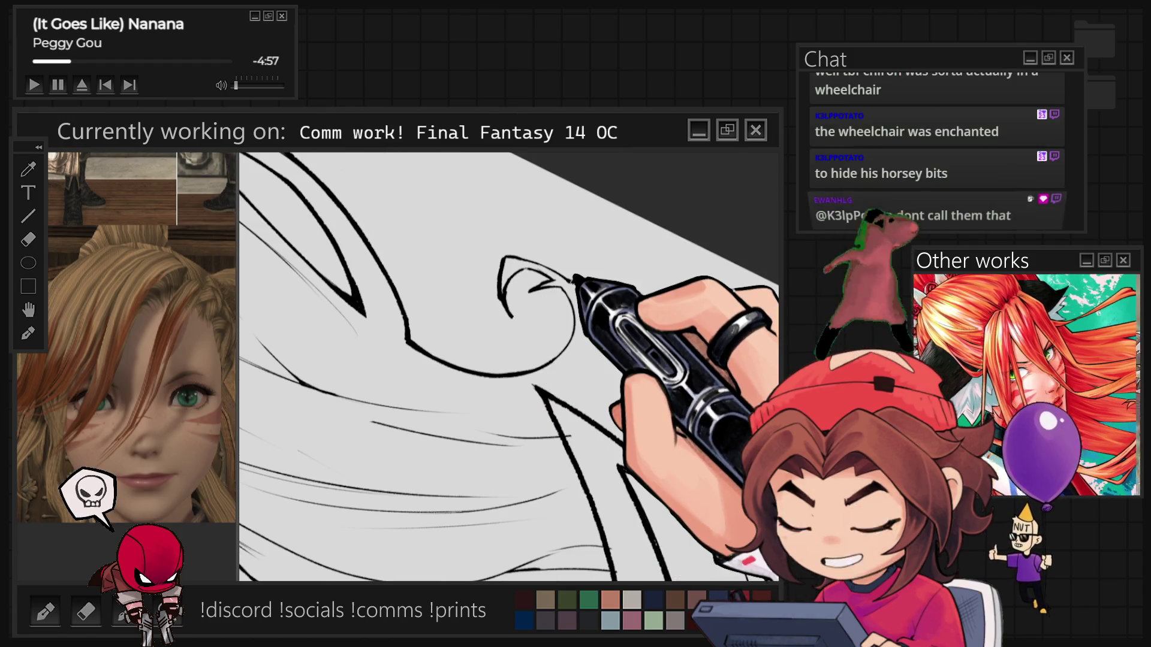
key("ctrl+minus")
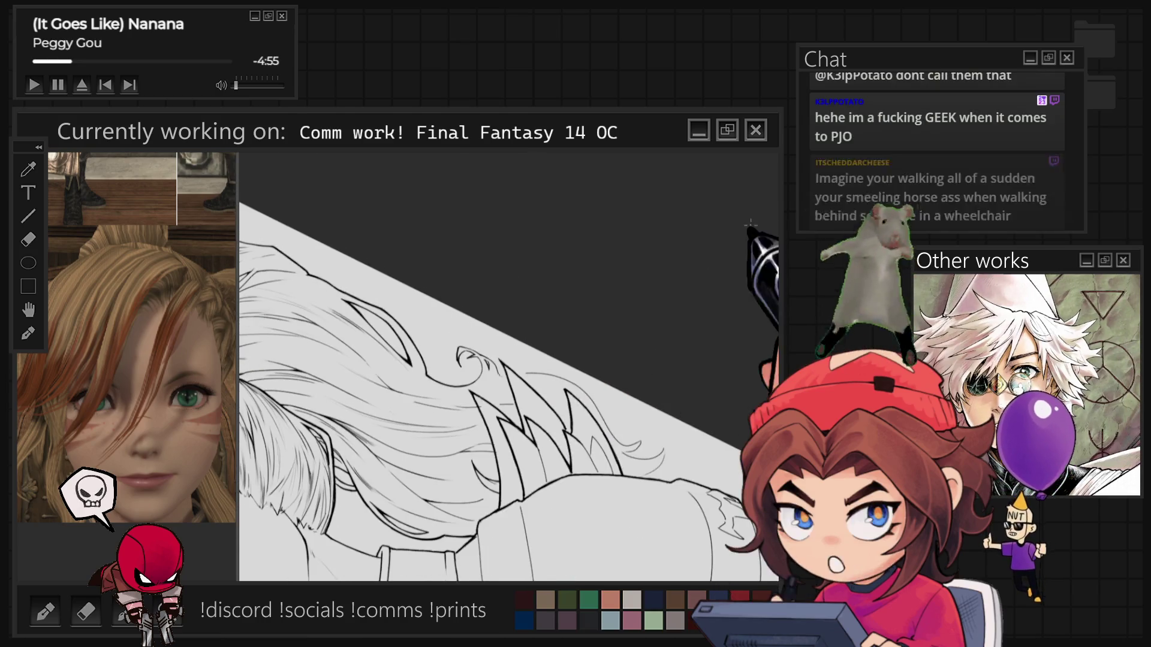
key("ctrl+0")
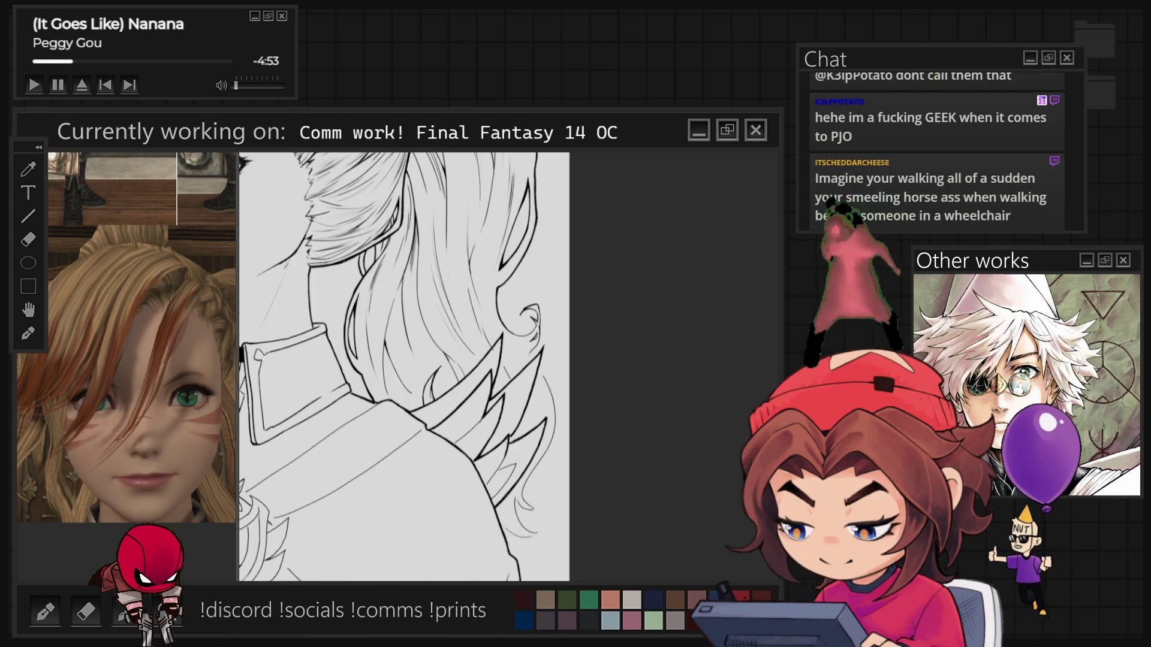
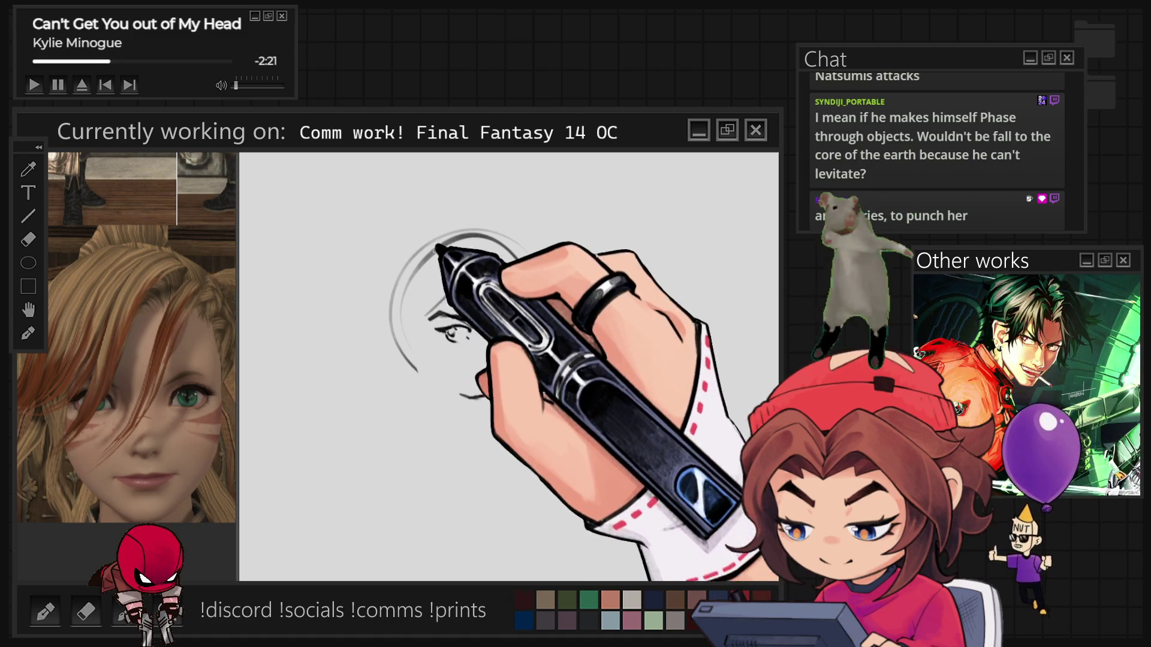
Step: Pencil the head outline and long hair strands falling down both sides of the face
left_click_drag(411, 276, 535, 318)
left_click_drag(468, 277, 426, 315)
left_click_drag(498, 267, 532, 401)
left_click_drag(409, 274, 449, 502)
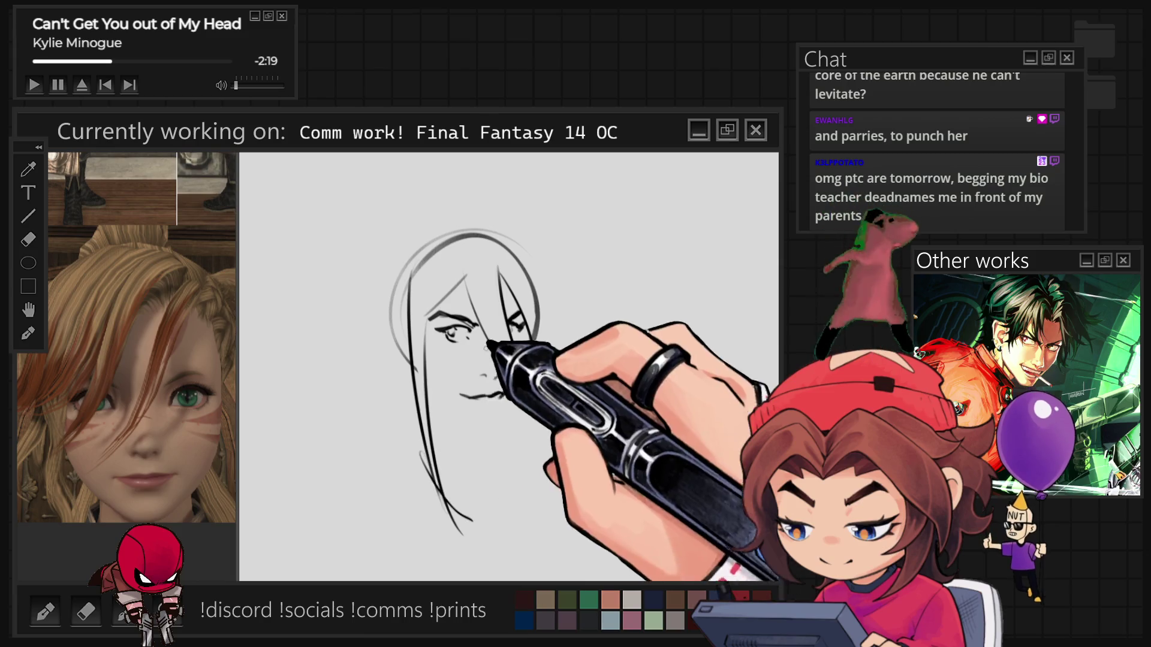
left_click_drag(502, 312, 531, 393)
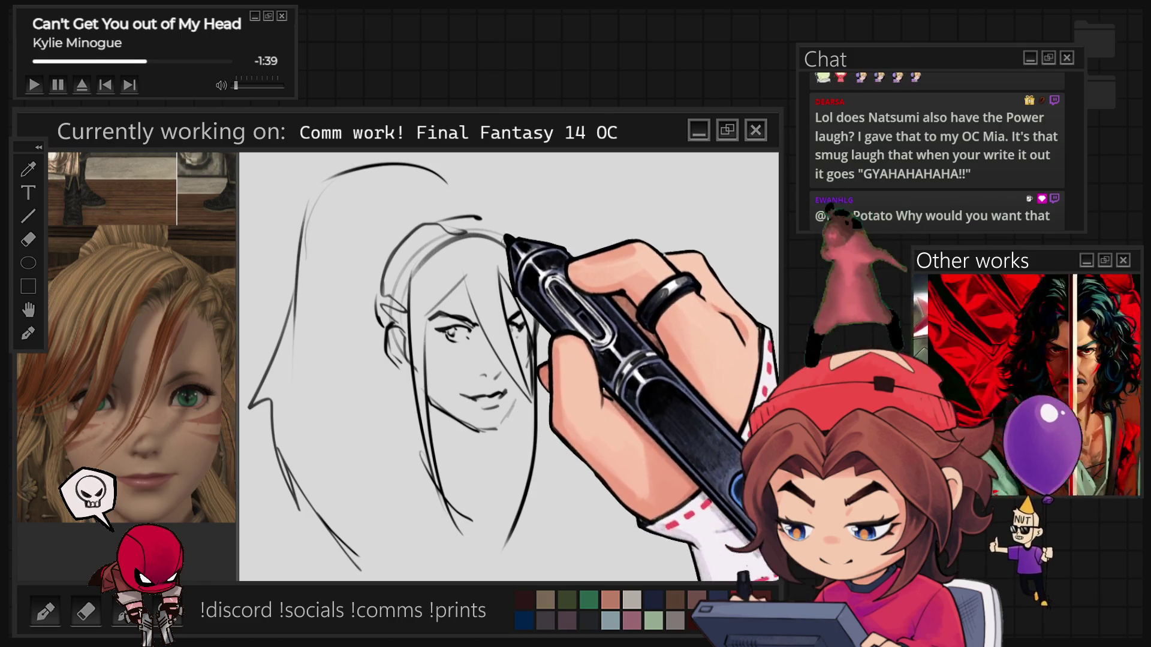
mouse_move(550, 279)
left_mouse_down()
mouse_move(538, 317)
mouse_move(544, 457)
left_mouse_up()
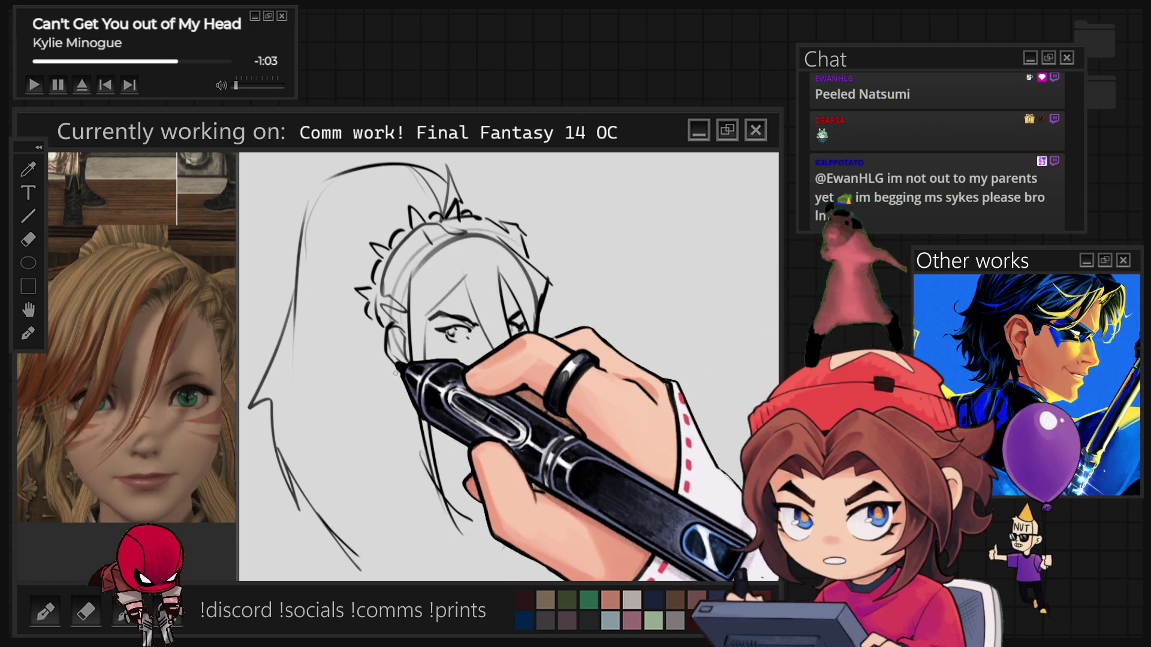
Step: Sketch the jawline, mouth, marks under the chin, collar strokes and a long body line
mouse_move(413, 390)
left_mouse_down()
mouse_move(399, 398)
mouse_move(415, 427)
left_mouse_up()
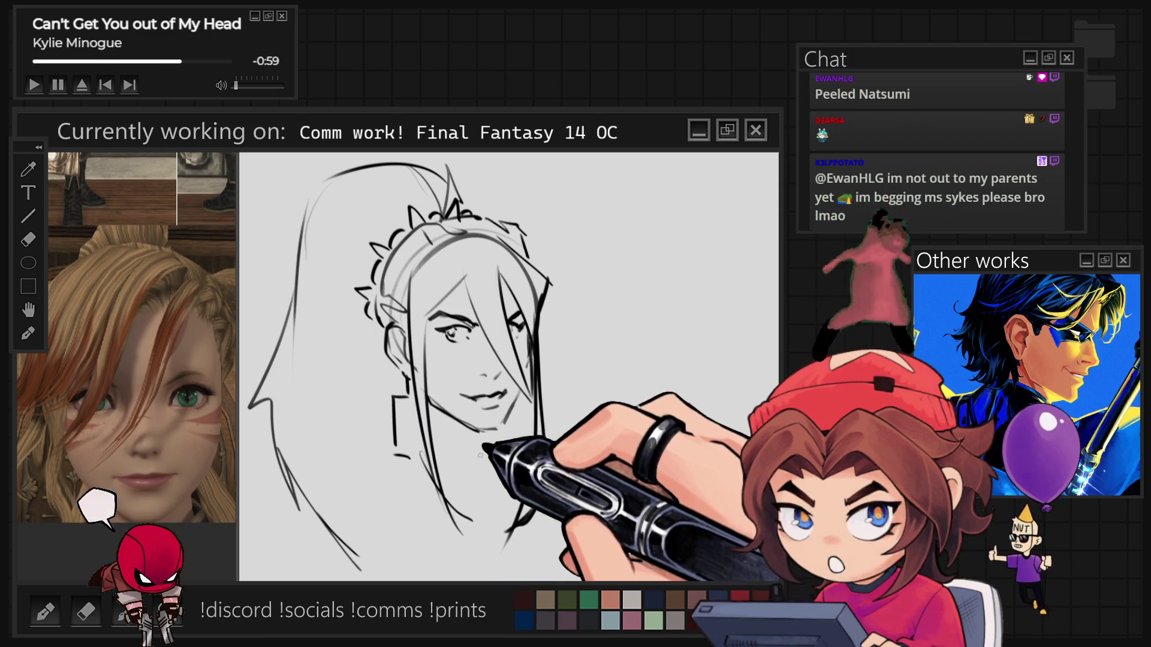
left_click_drag(479, 442, 485, 473)
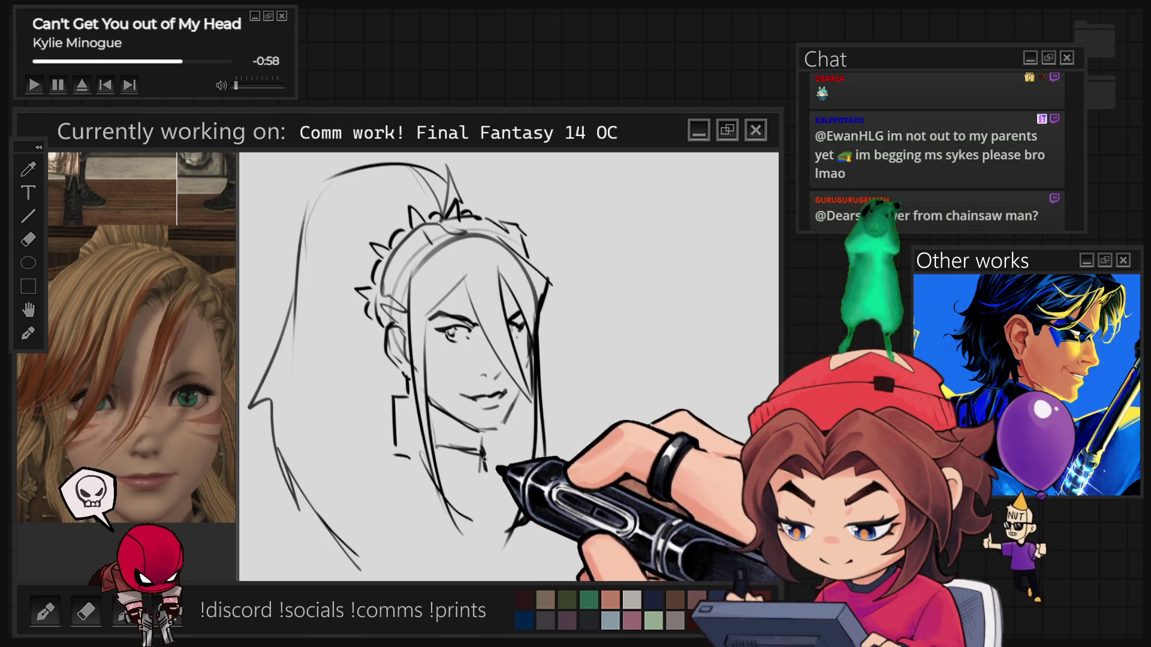
mouse_move(409, 479)
left_mouse_down()
mouse_move(362, 490)
mouse_move(443, 527)
mouse_move(497, 484)
left_mouse_up()
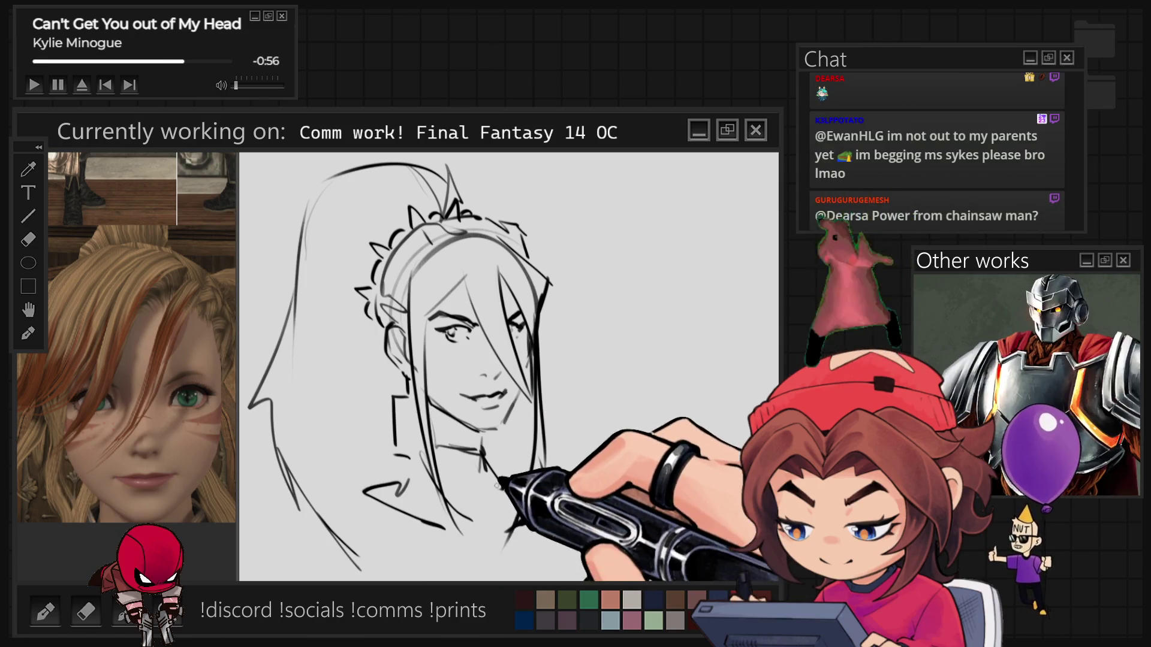
mouse_move(412, 473)
left_mouse_down()
mouse_move(360, 457)
mouse_move(434, 525)
left_mouse_up()
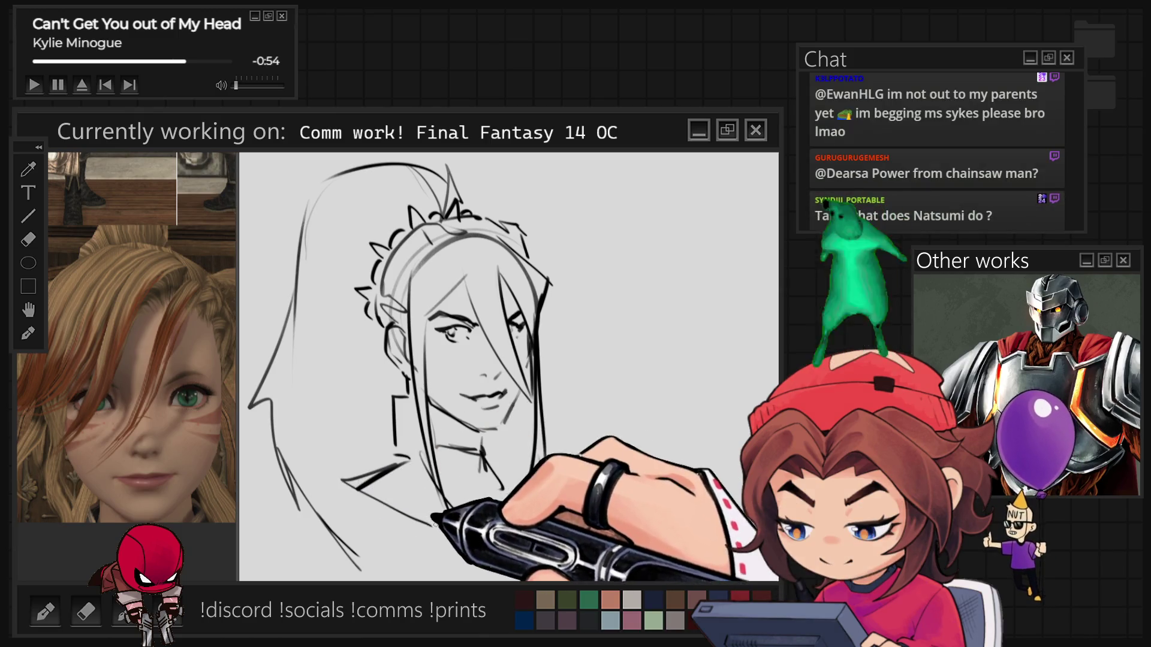
left_click_drag(498, 471, 496, 578)
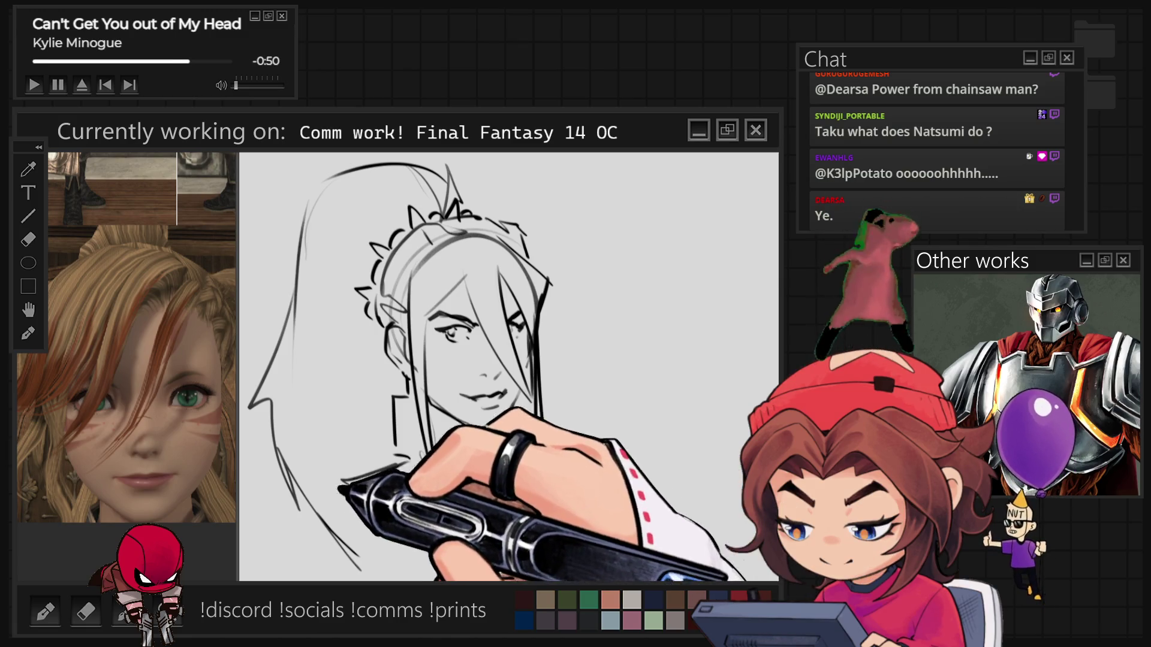
left_click_drag(372, 478, 325, 500)
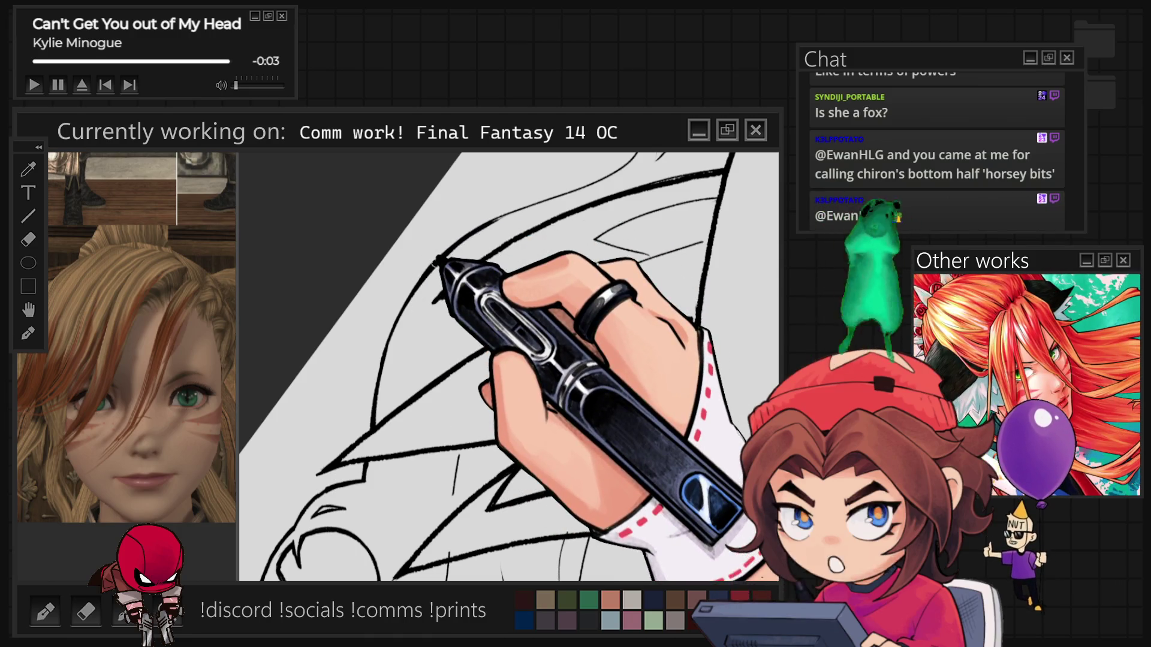
Step: Pan and zoom out to show the inked collar, shoulder and hair together
mouse_move(632, 309)
left_mouse_down()
mouse_move(498, 402)
mouse_move(359, 288)
left_mouse_up()
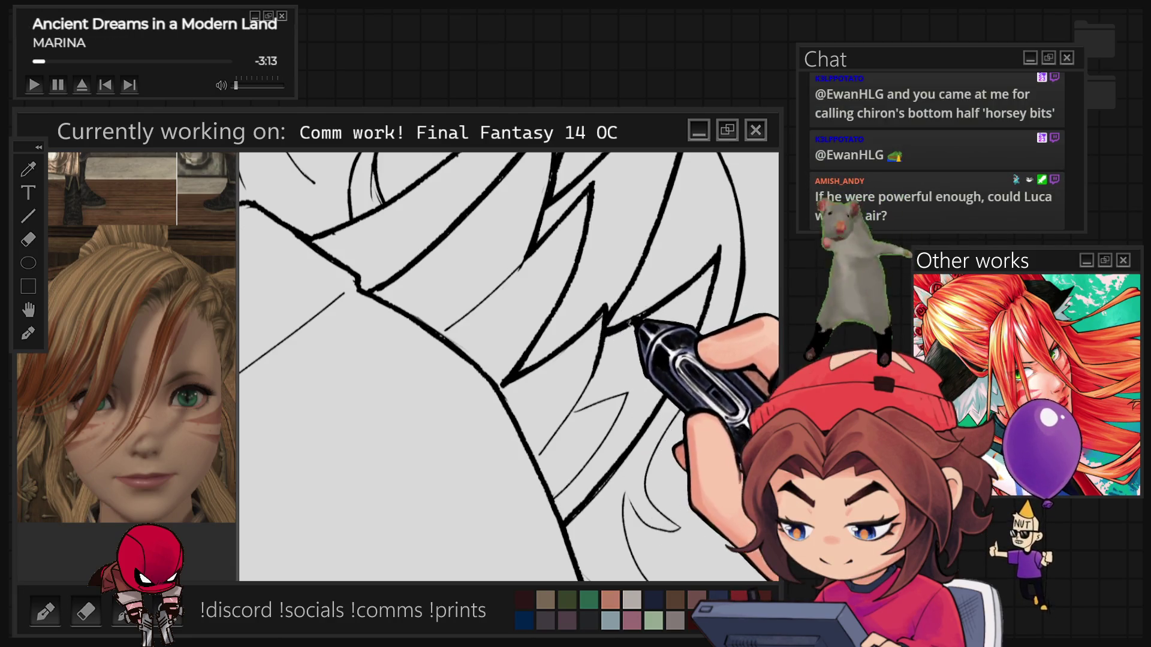
scroll(431, 366, "down", 3)
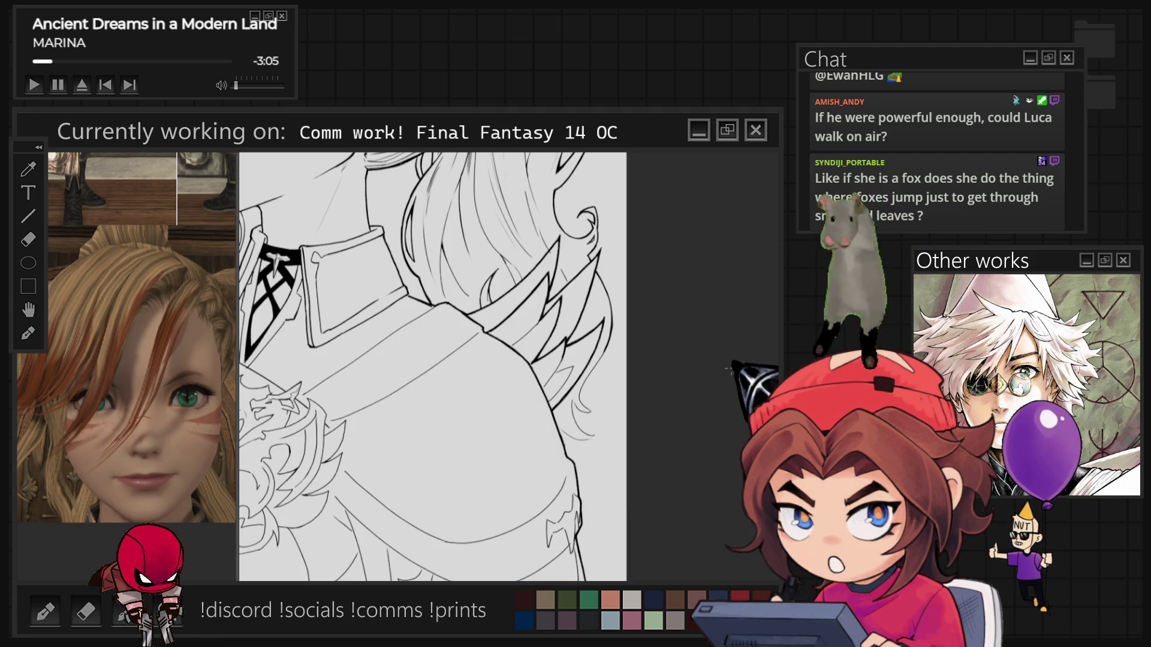
scroll(594, 389, "down", 3)
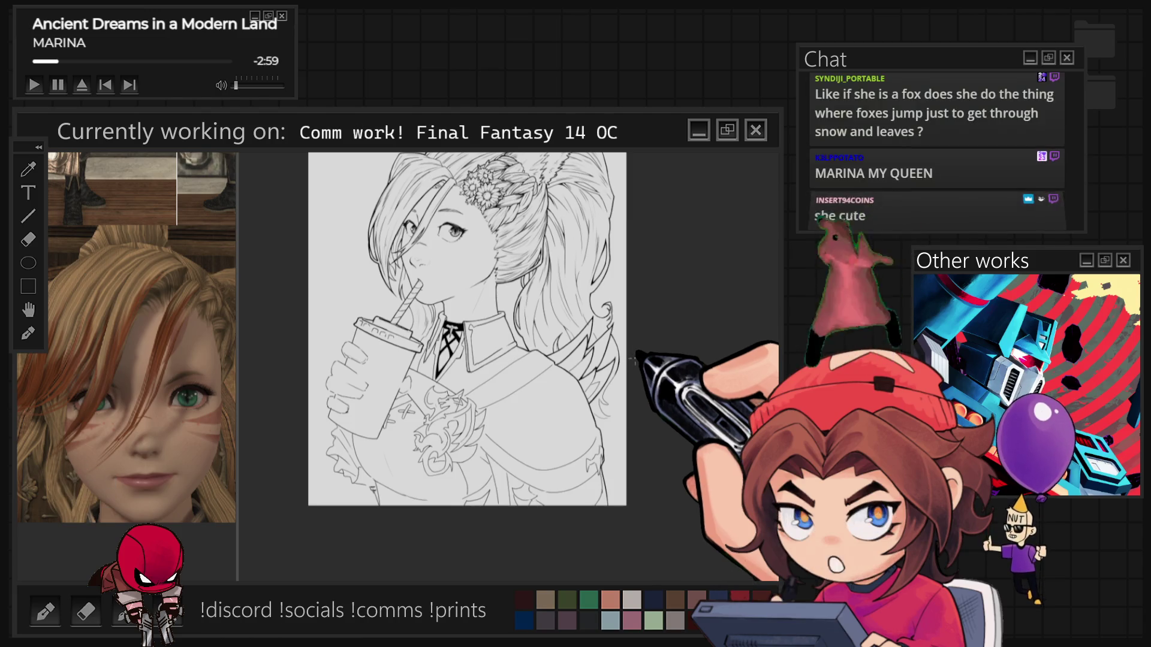
scroll(627, 362, "up", 3)
scroll(614, 305, "up", 2)
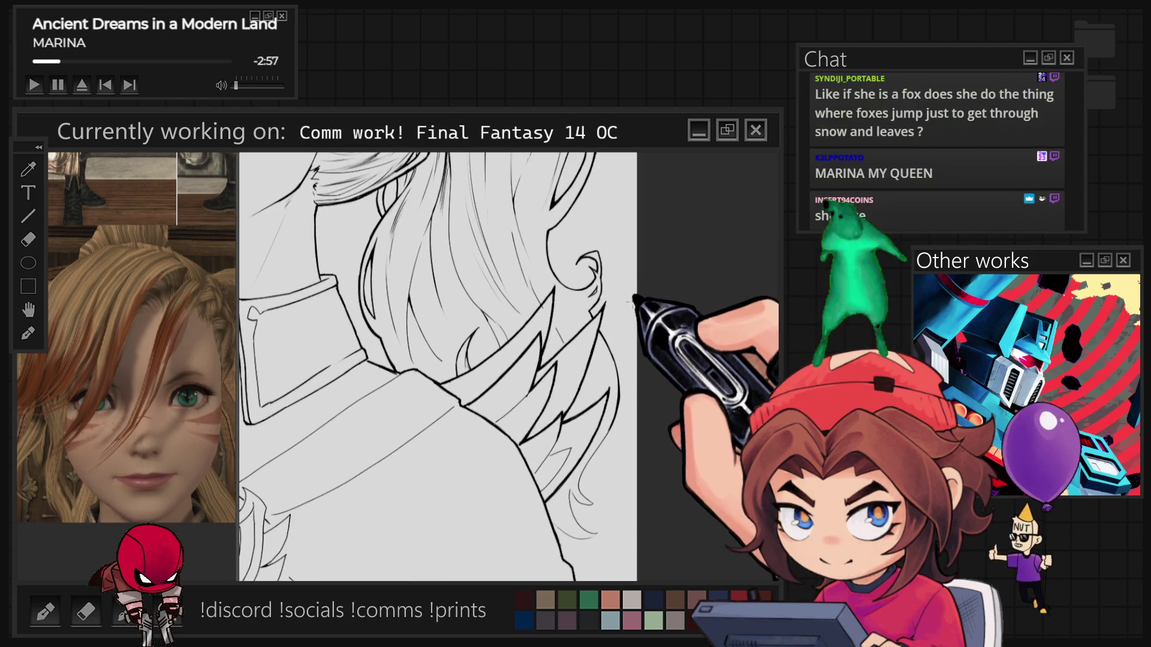
scroll(588, 246, "up", 2)
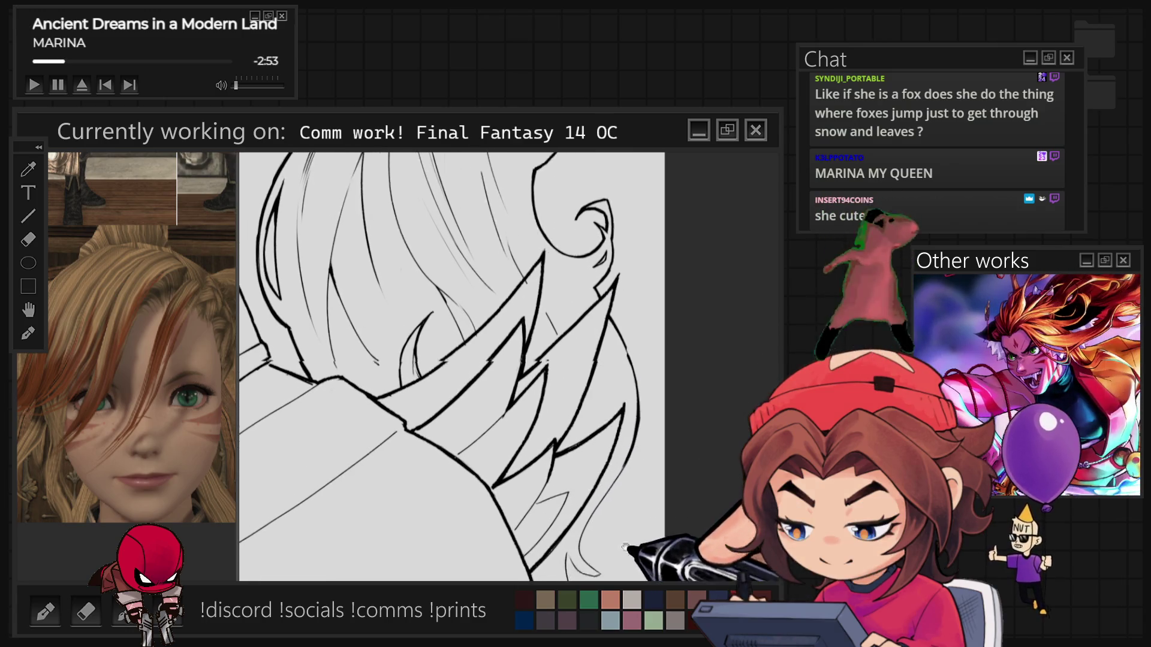
scroll(450, 365, "down", 3)
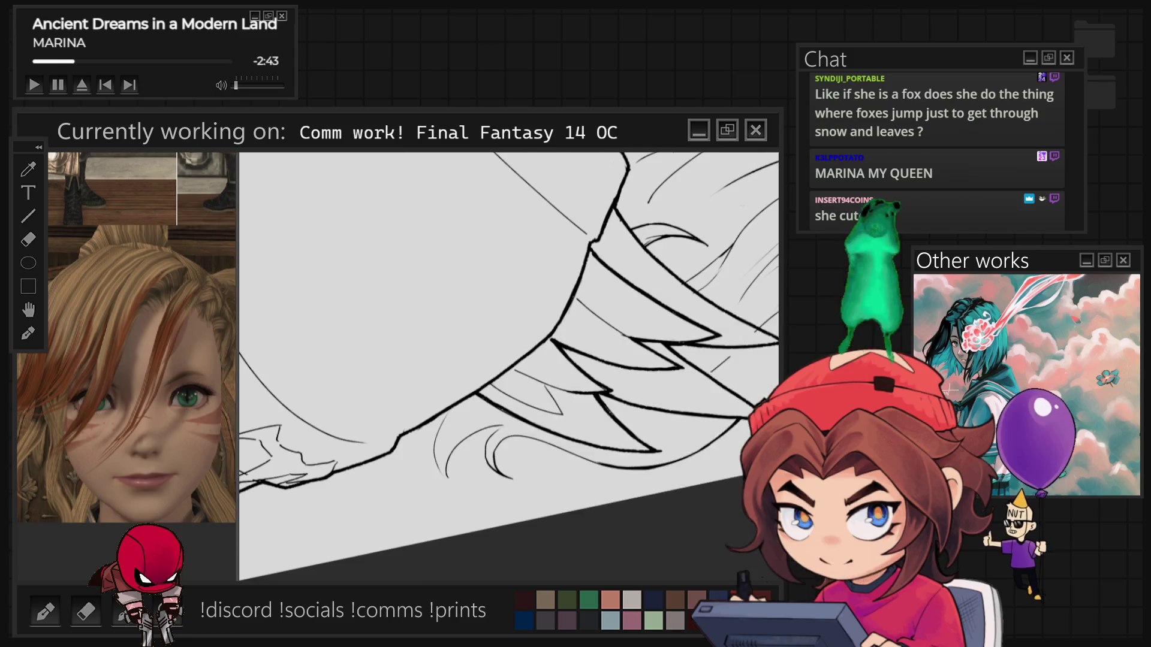
left_click_drag(496, 433, 509, 476)
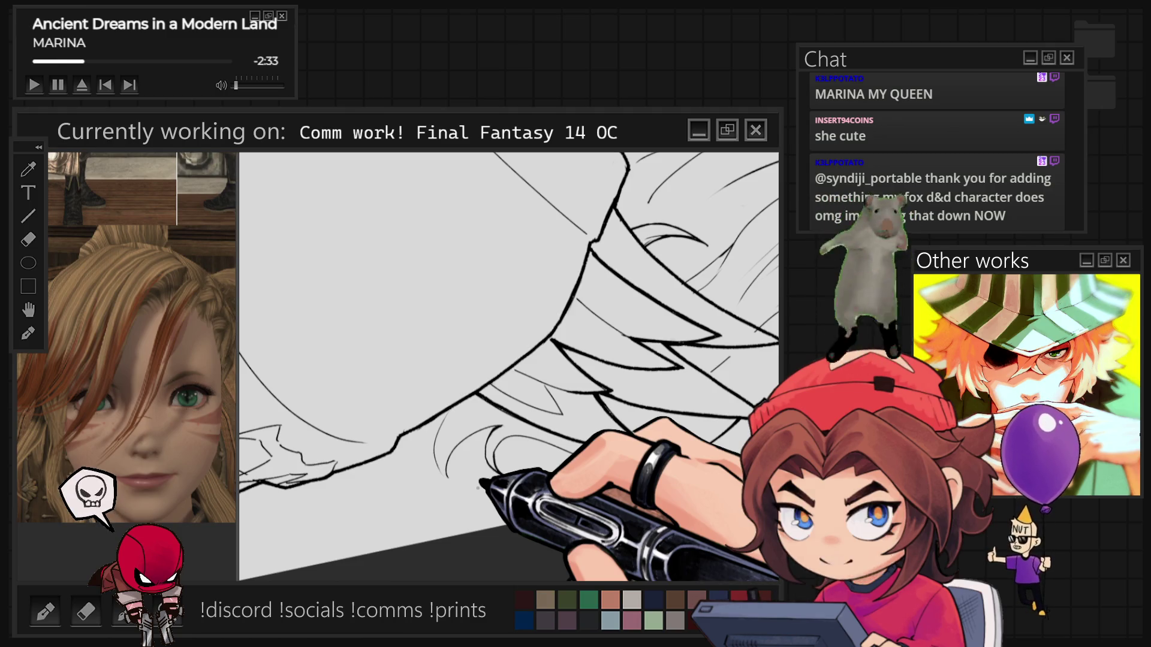
left_click_drag(478, 487, 360, 419)
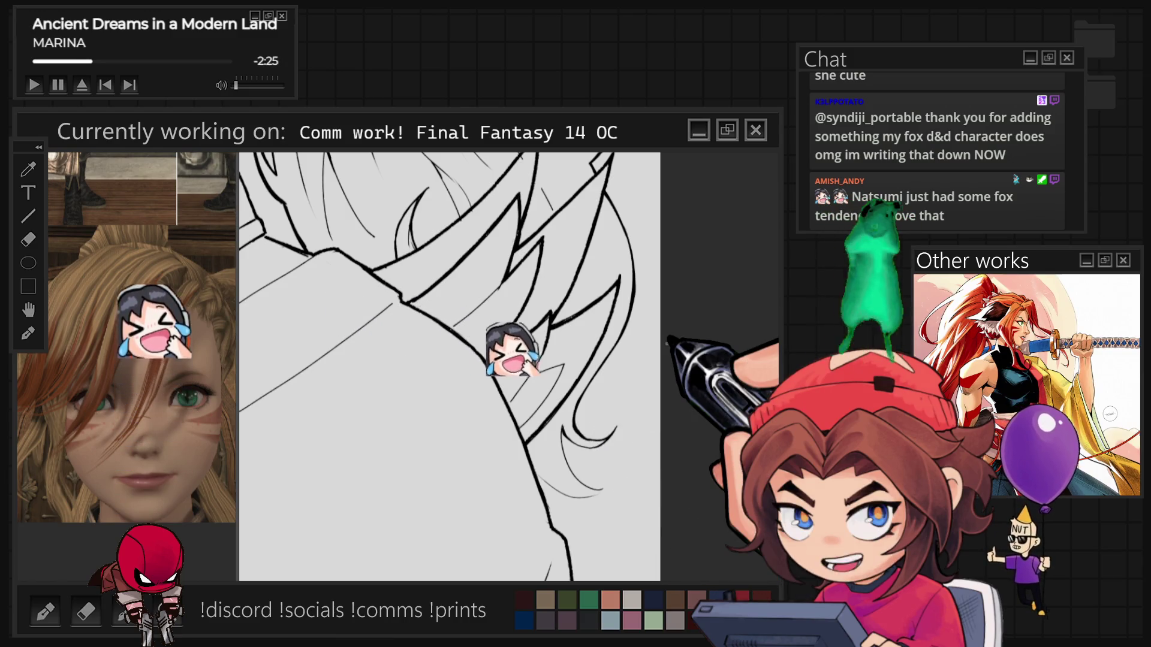
key("4")
key("4")
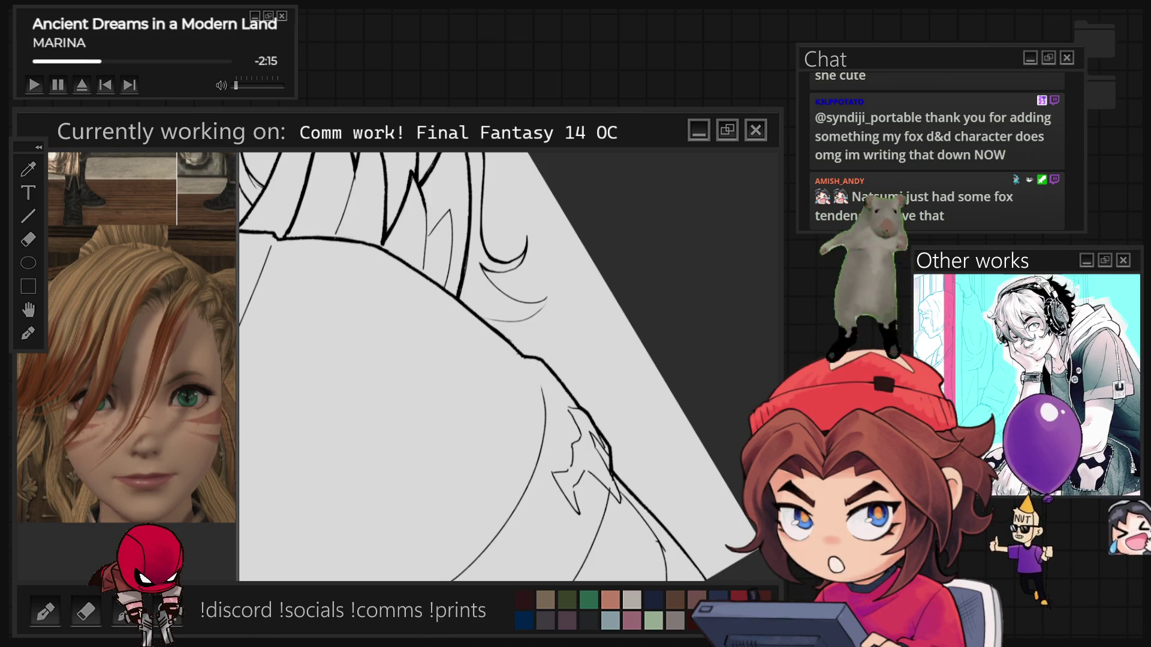
scroll(509, 366, "up", 3)
key("4")
key("4")
key("4")
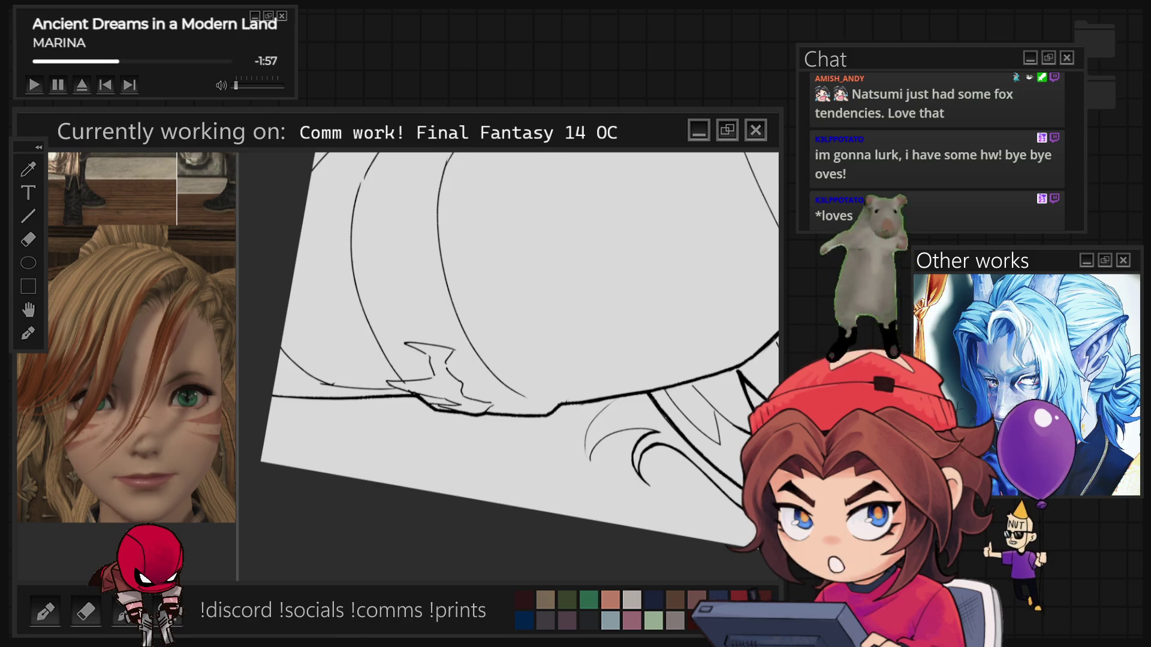
key("ctrl+0")
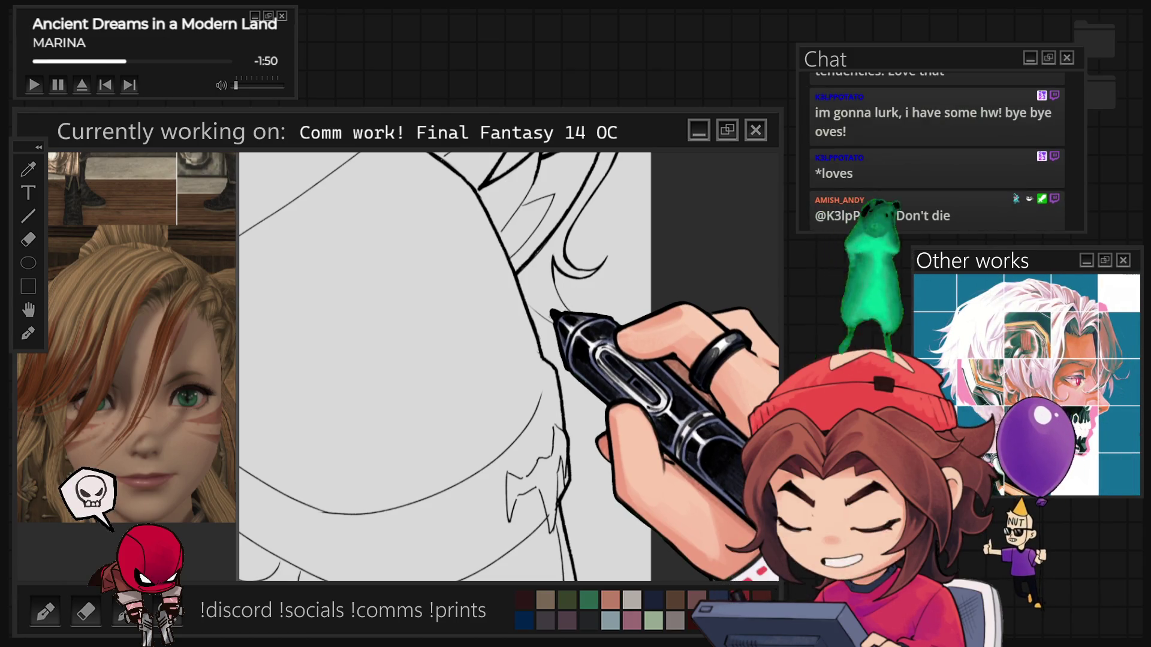
scroll(560, 329, "down", 3)
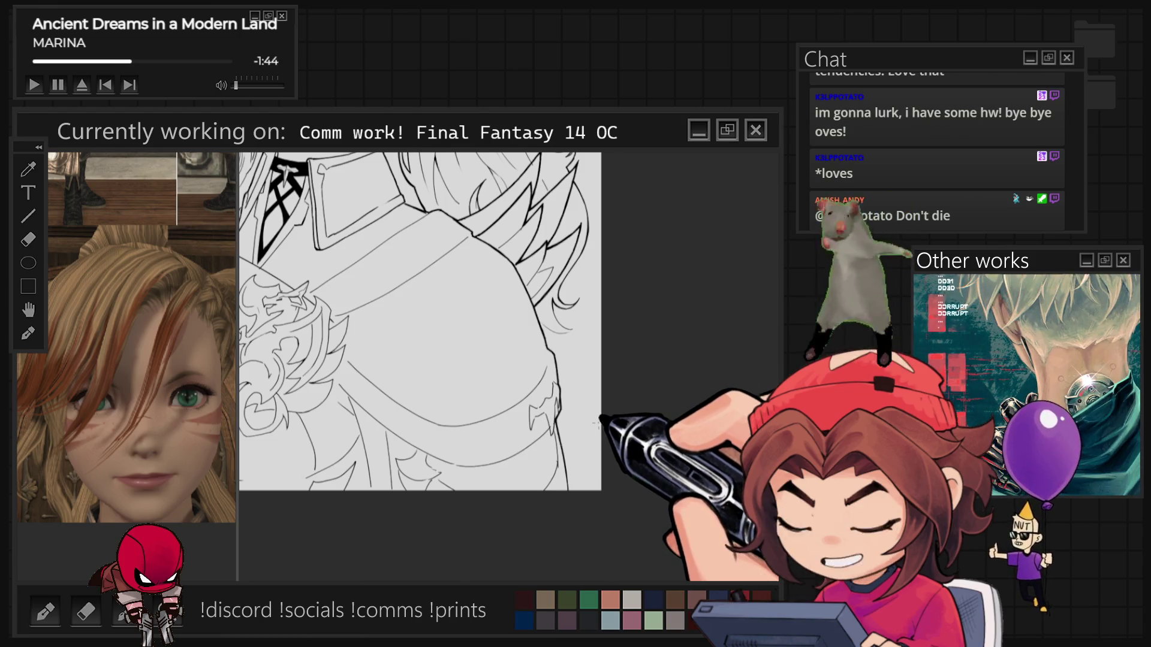
Step: Ink a curved hair strand beside the shoulder, then straighten the tilted view and zoom out
scroll(602, 421, "up", 5)
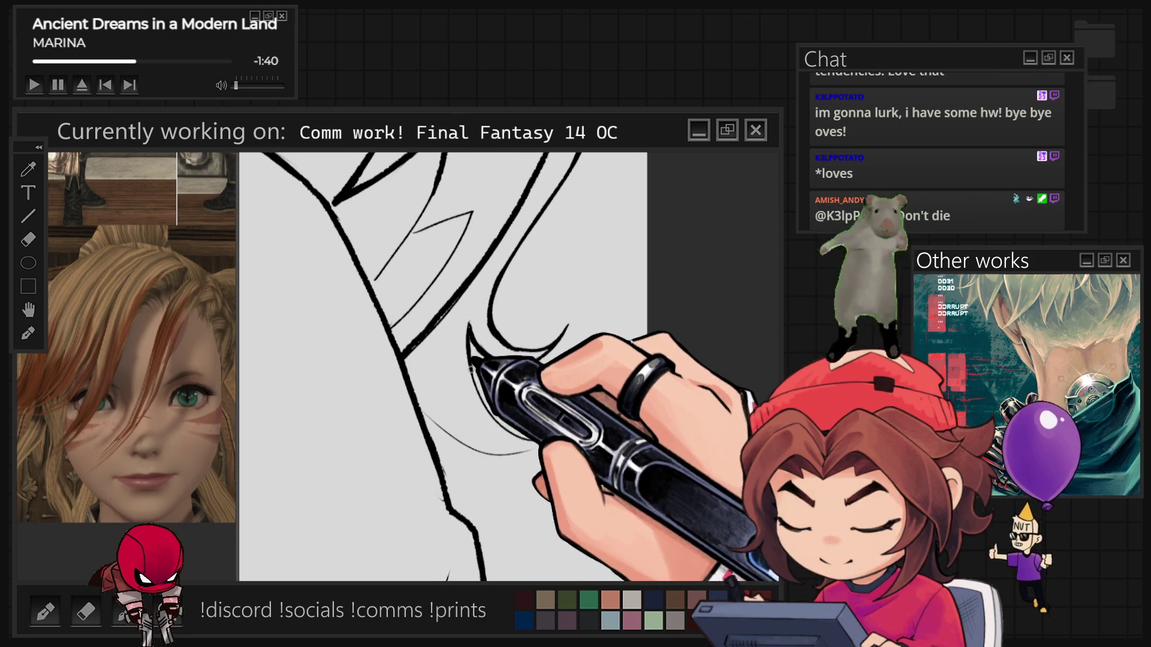
mouse_move(478, 379)
left_mouse_down()
mouse_move(503, 448)
mouse_move(748, 243)
left_mouse_up()
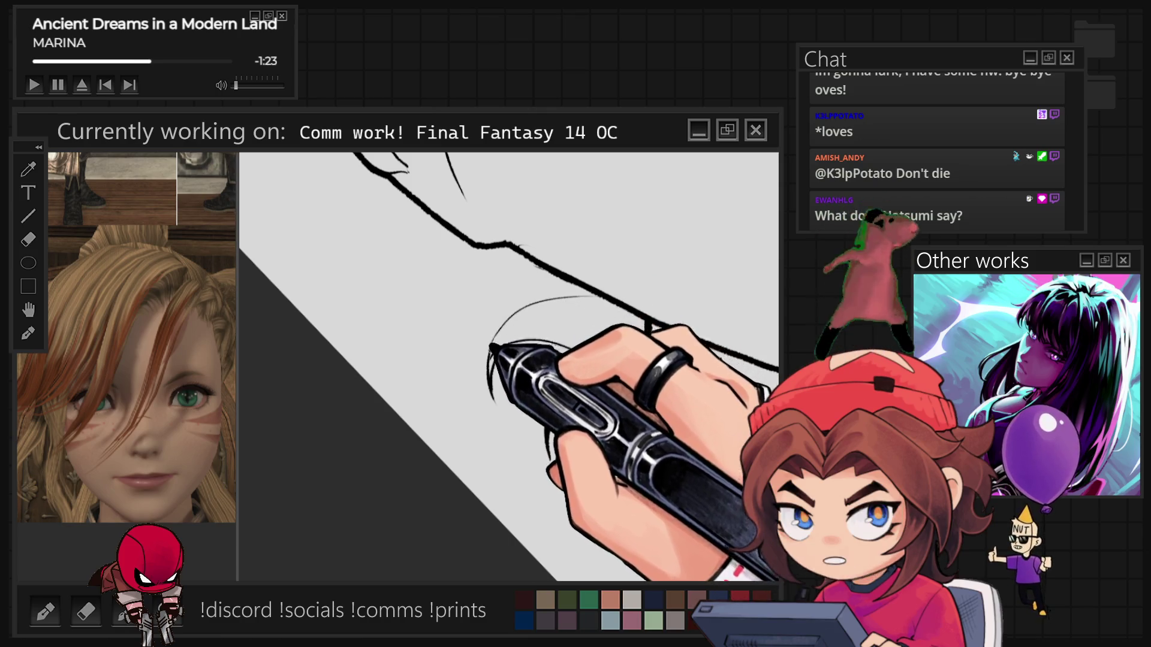
key("ctrl+0")
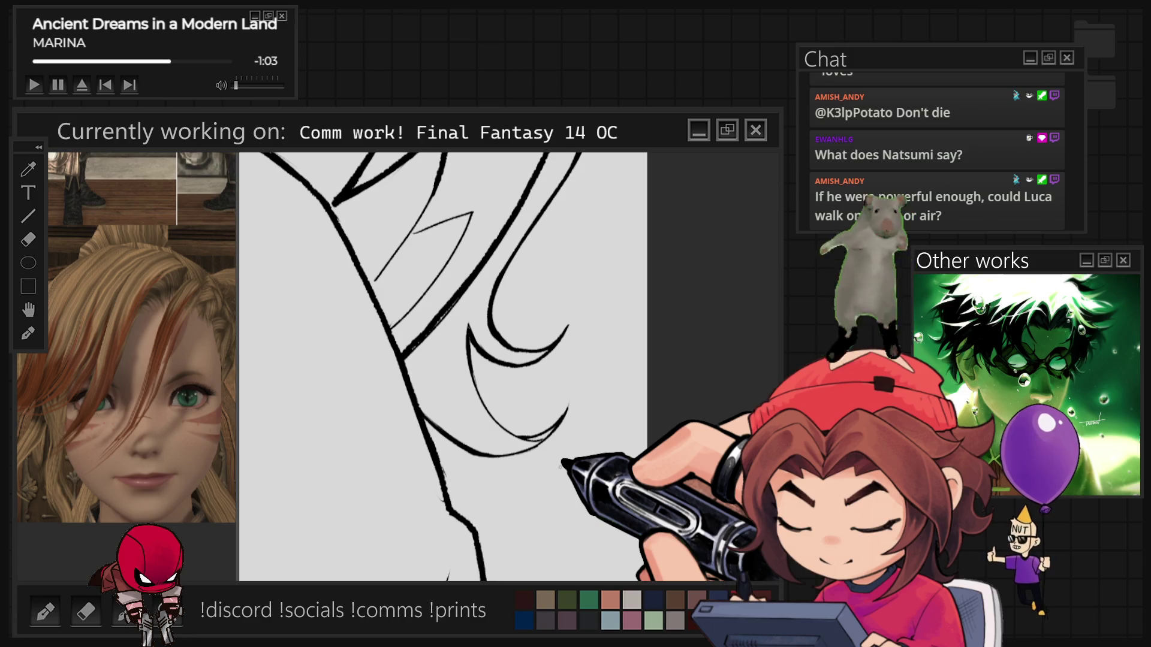
key("r")
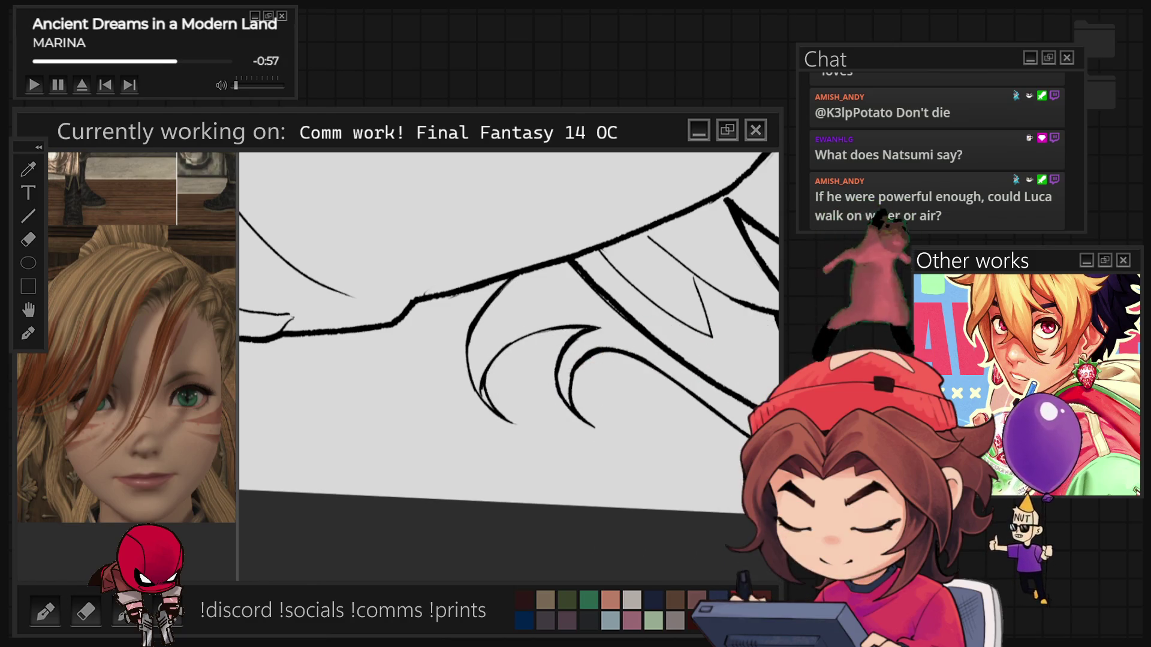
key("r")
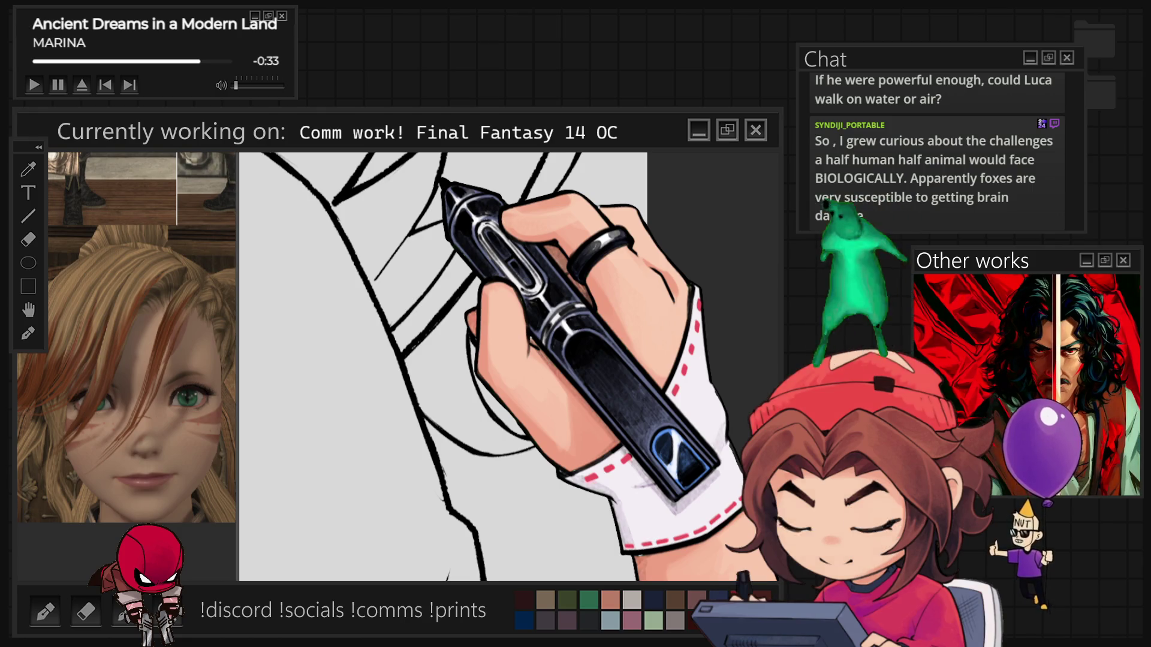
scroll(390, 329, "down", 5)
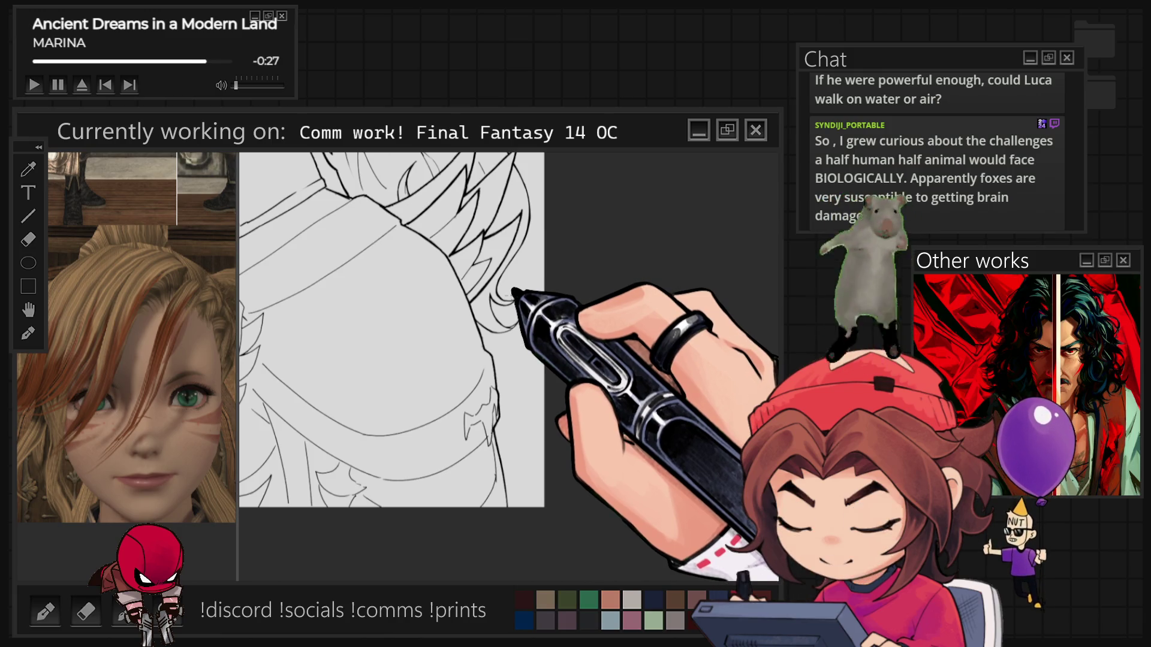
scroll(390, 330, "down", 3)
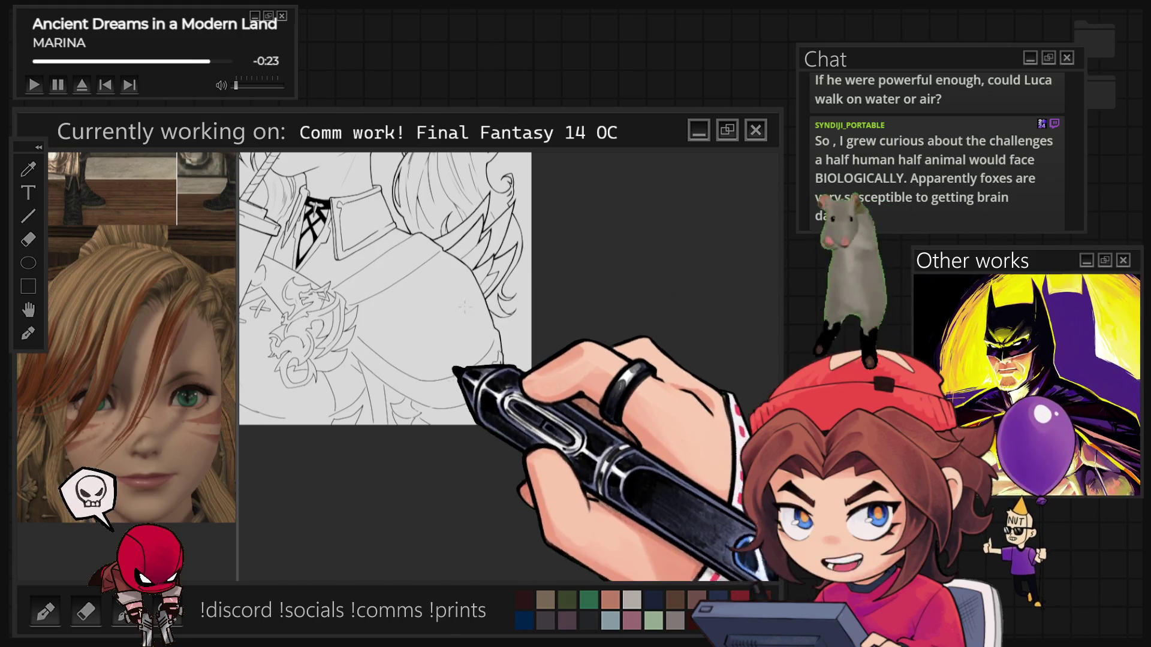
Step: Zoom around the hair near the ear, then out to see the whole head, ears and drink
scroll(464, 306, "down", 5)
scroll(464, 306, "up", 6)
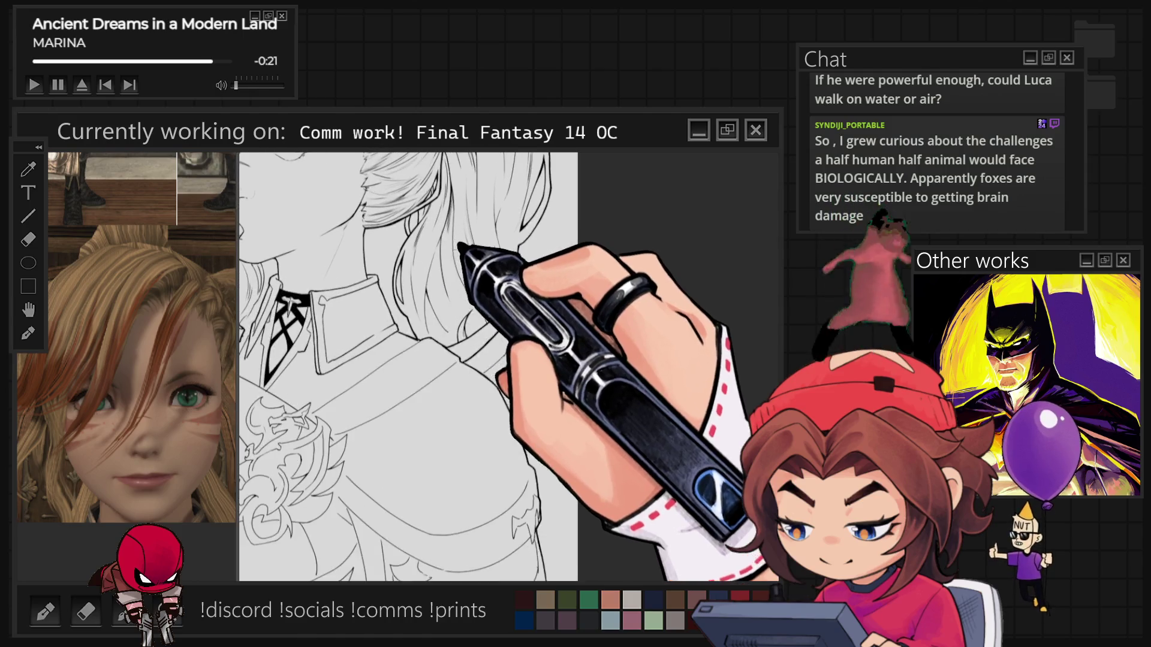
scroll(468, 311, "up", 5)
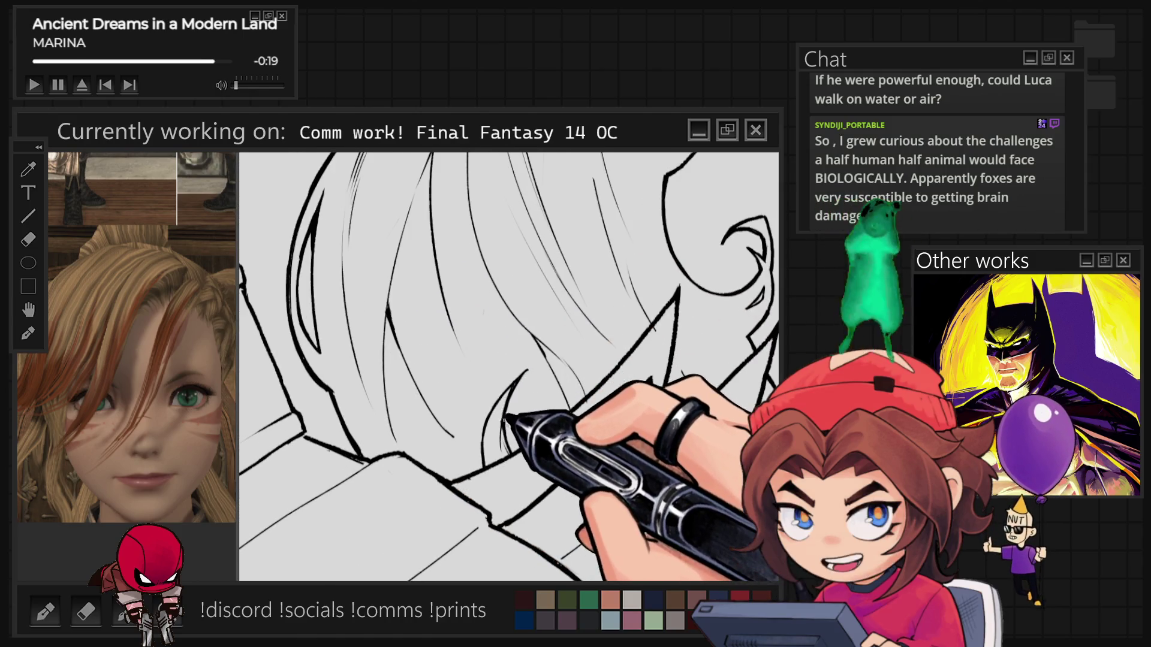
scroll(467, 312, "down", 3)
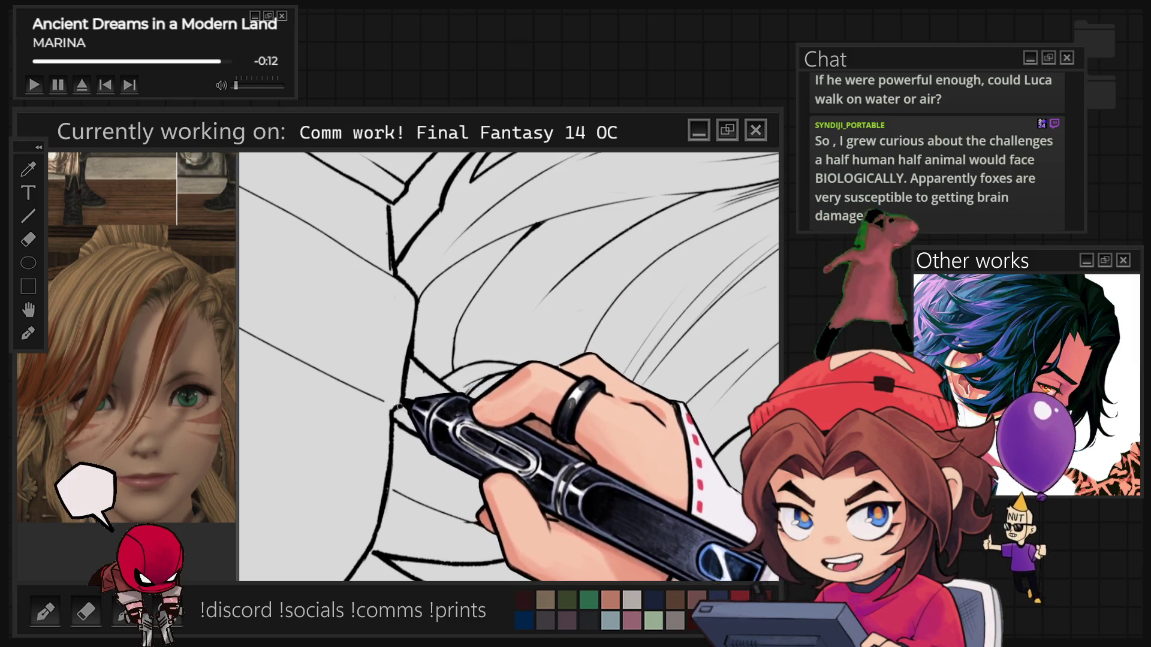
scroll(509, 366, "up", 2)
scroll(517, 438, "down", 2)
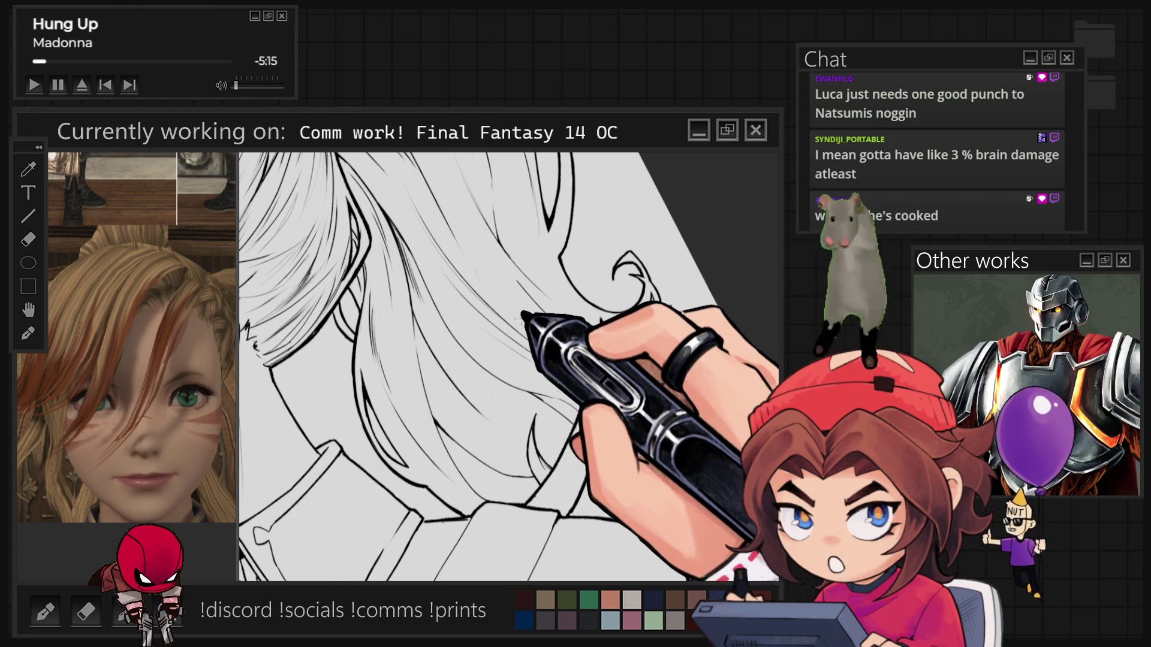
scroll(509, 367, "down", 3)
scroll(509, 366, "down", 2)
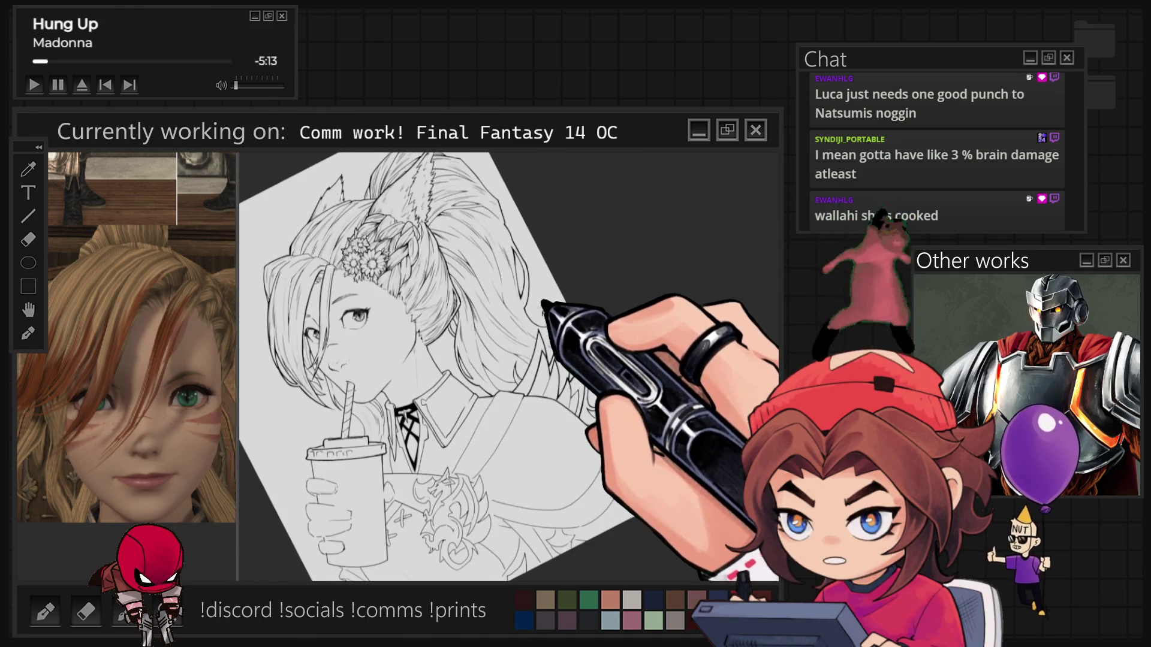
Step: Zoom into the pointed hair lock, reset the canvas rotation, and zoom back out
scroll(509, 367, "up", 5)
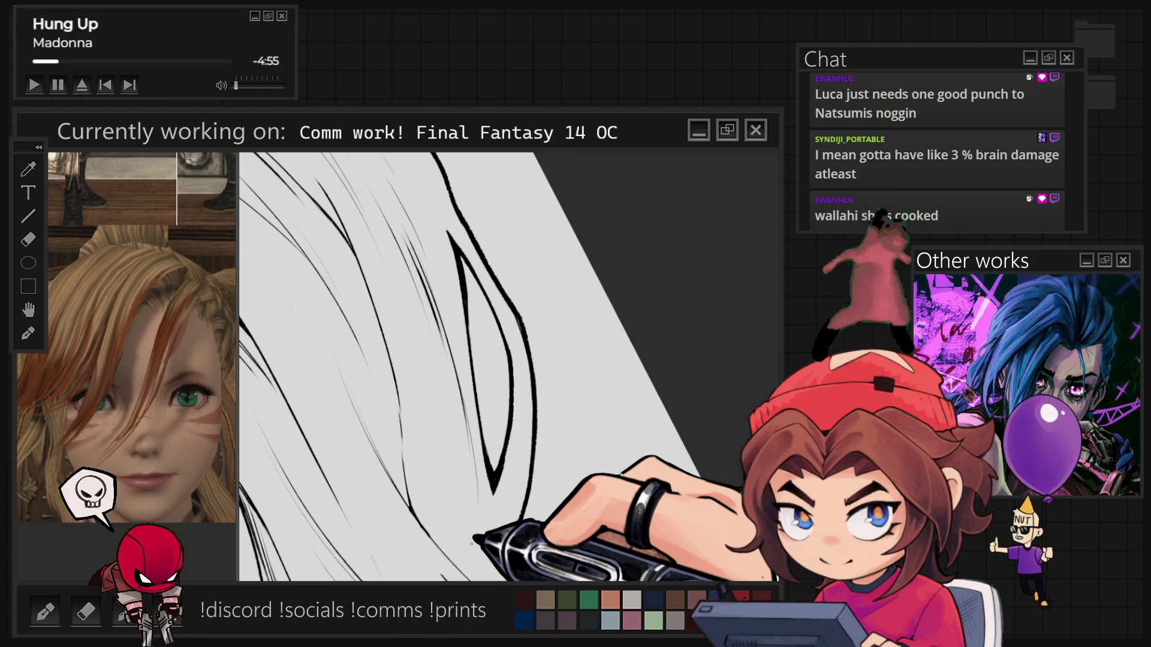
key("5")
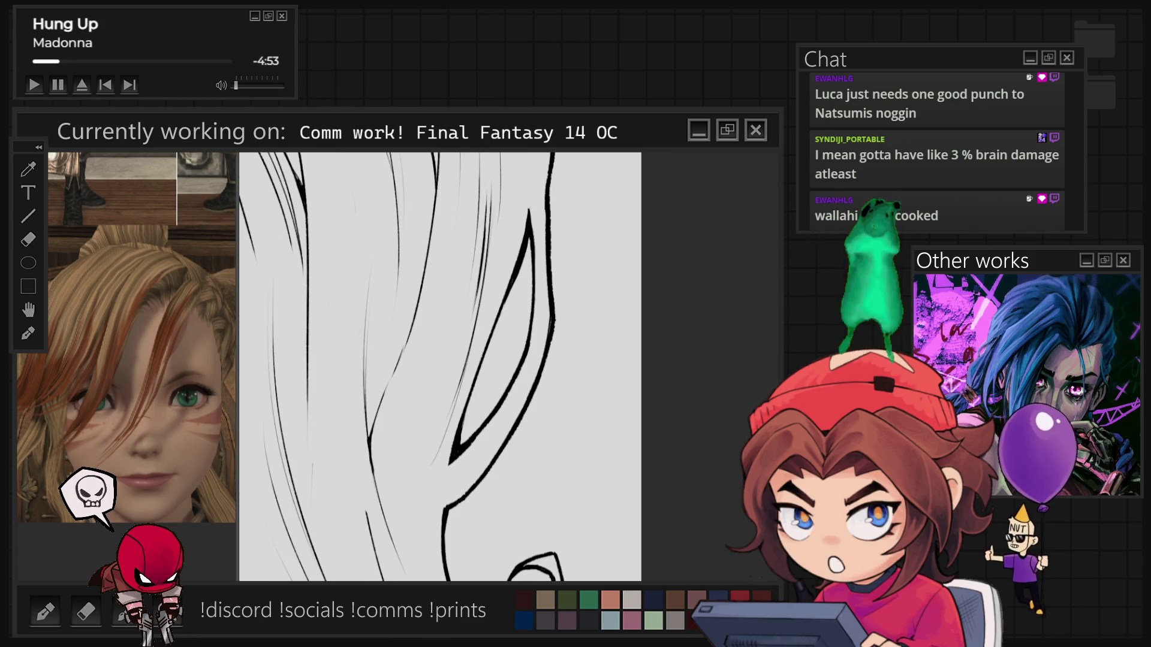
scroll(429, 365, "down", 5)
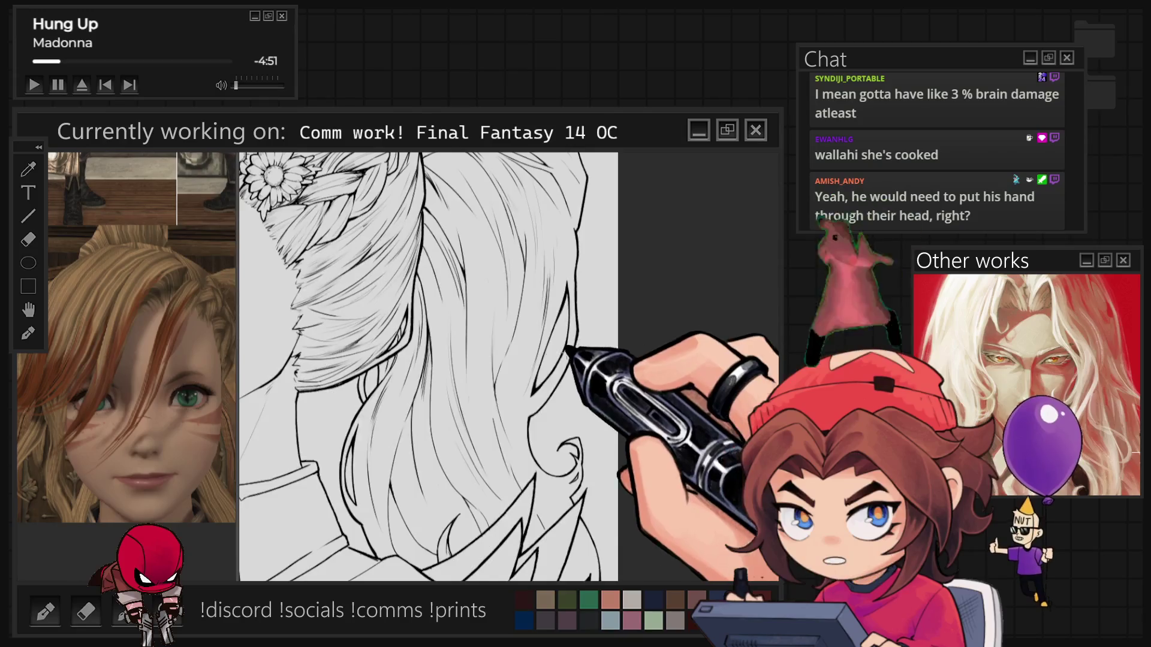
Step: Zoom in on the long back-of-head hair to ink fine strand lines
scroll(566, 352, "up", 3)
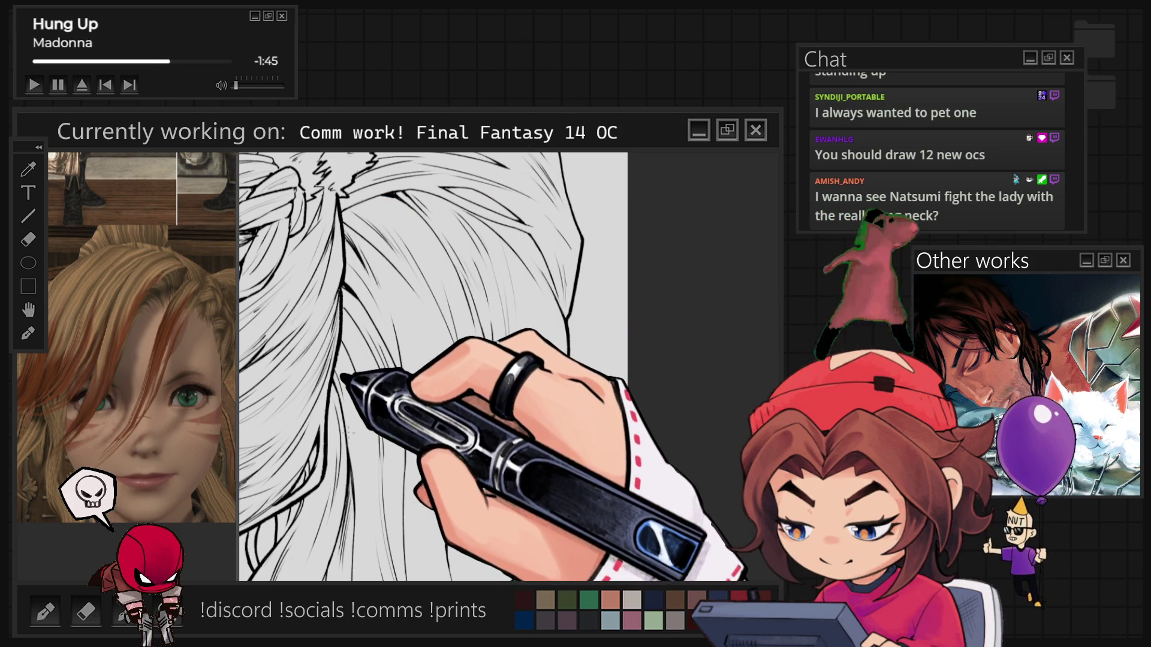
Step: Zoom in and rotate the canvas counter-clockwise to ink the lower hair strands
scroll(412, 286, "up", 2)
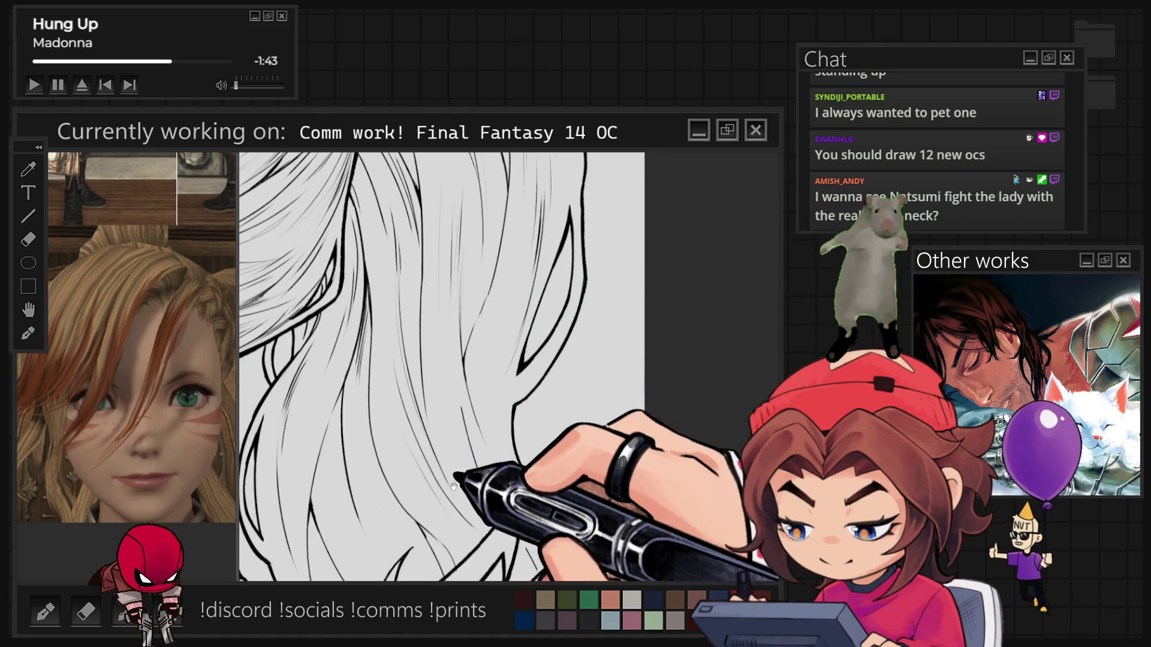
left_click_drag(383, 435, 347, 336)
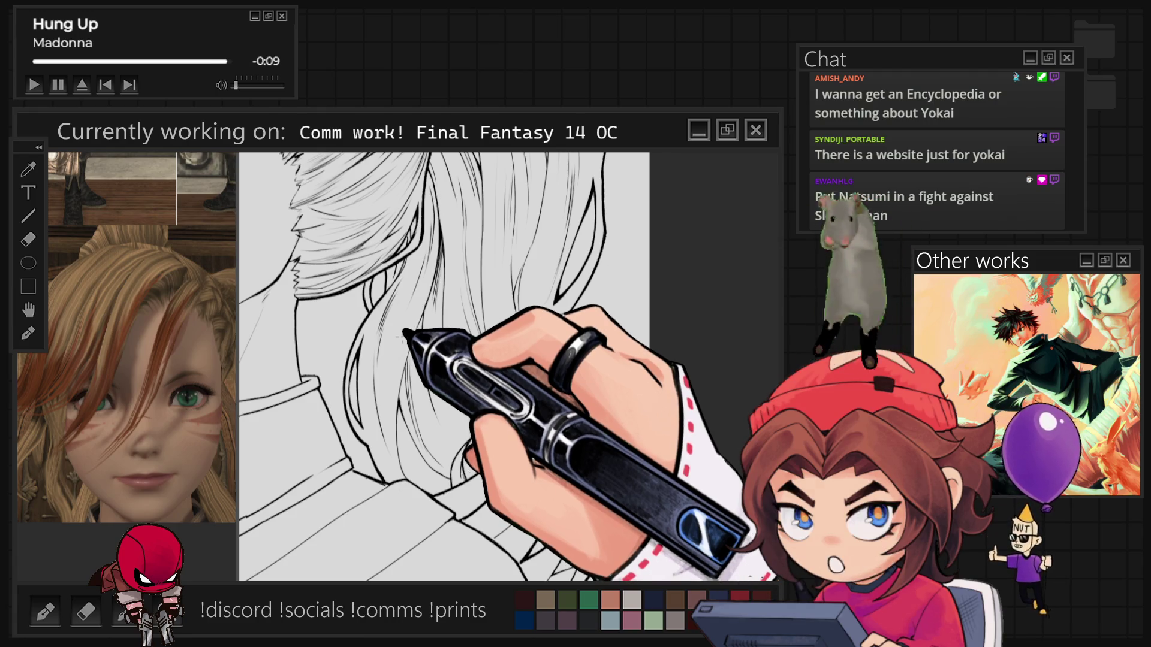
scroll(477, 367, "up", 1)
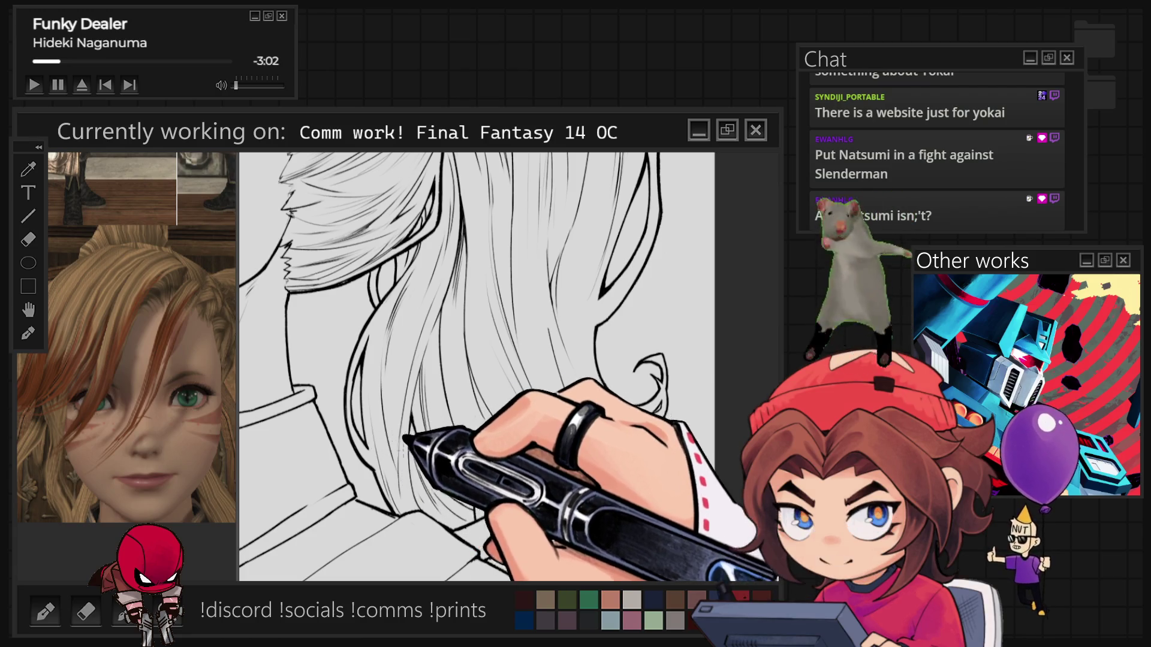
Step: Fit the whole canvas to the window with Ctrl+0 to review the full lineart
scroll(506, 367, "up", 2)
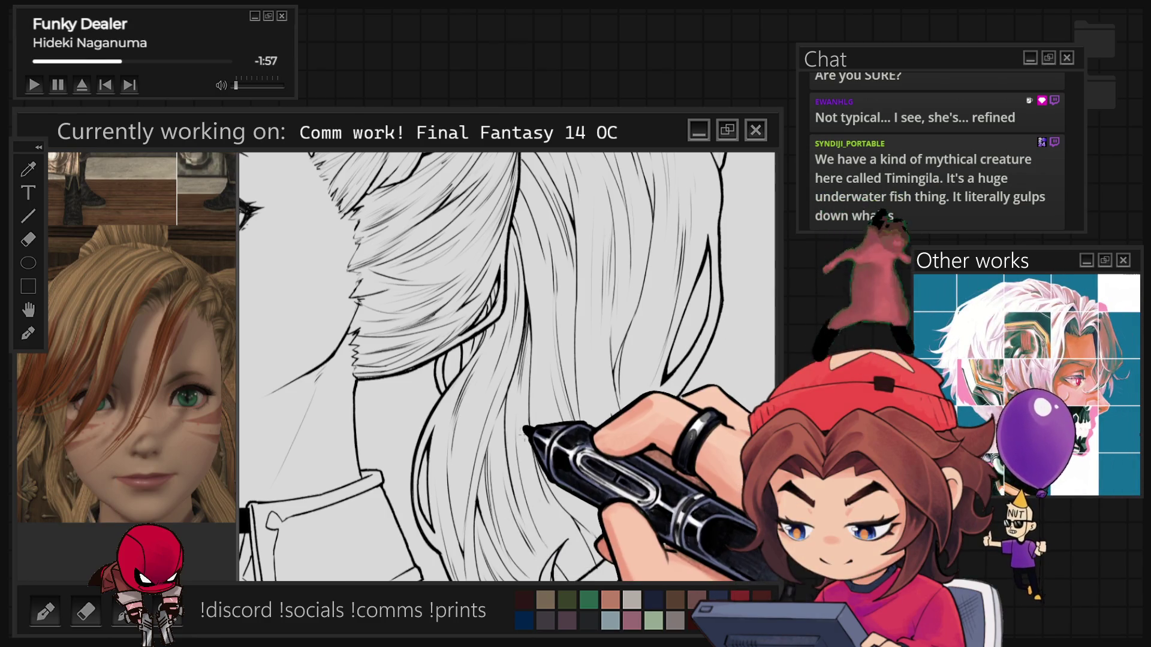
key("ctrl+0")
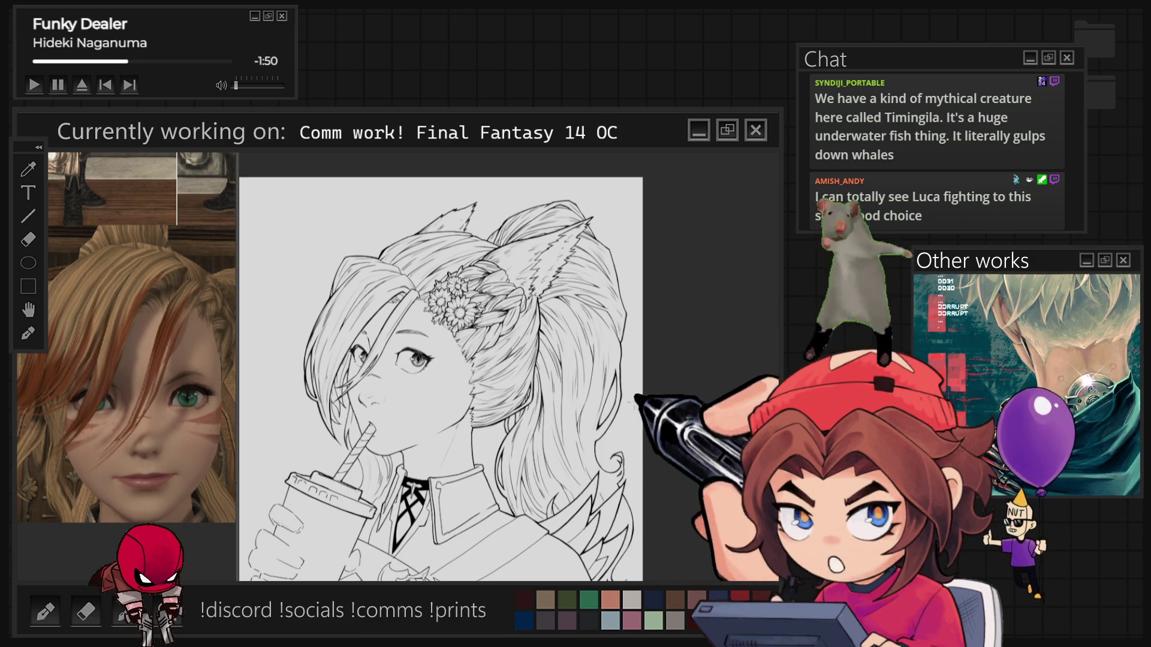
Step: Zoom in twice on the face and ear, then rotate the canvas toward the hair
key("ctrl+plus")
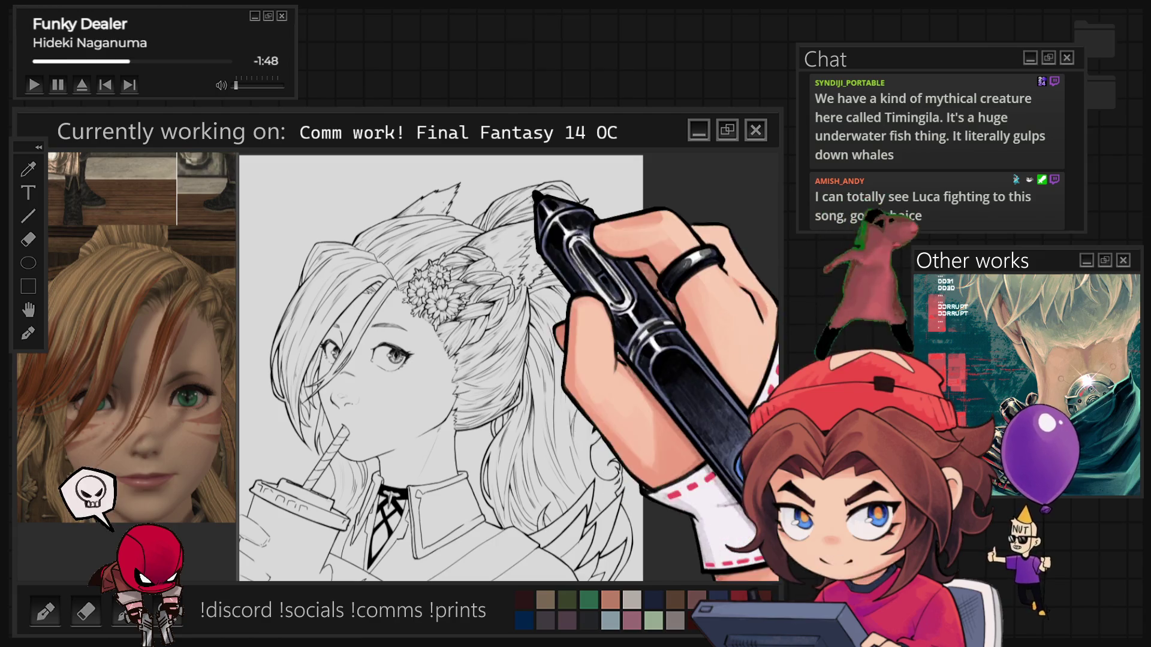
key("ctrl+plus")
key("ctrl+plus")
key("ctrl+plus")
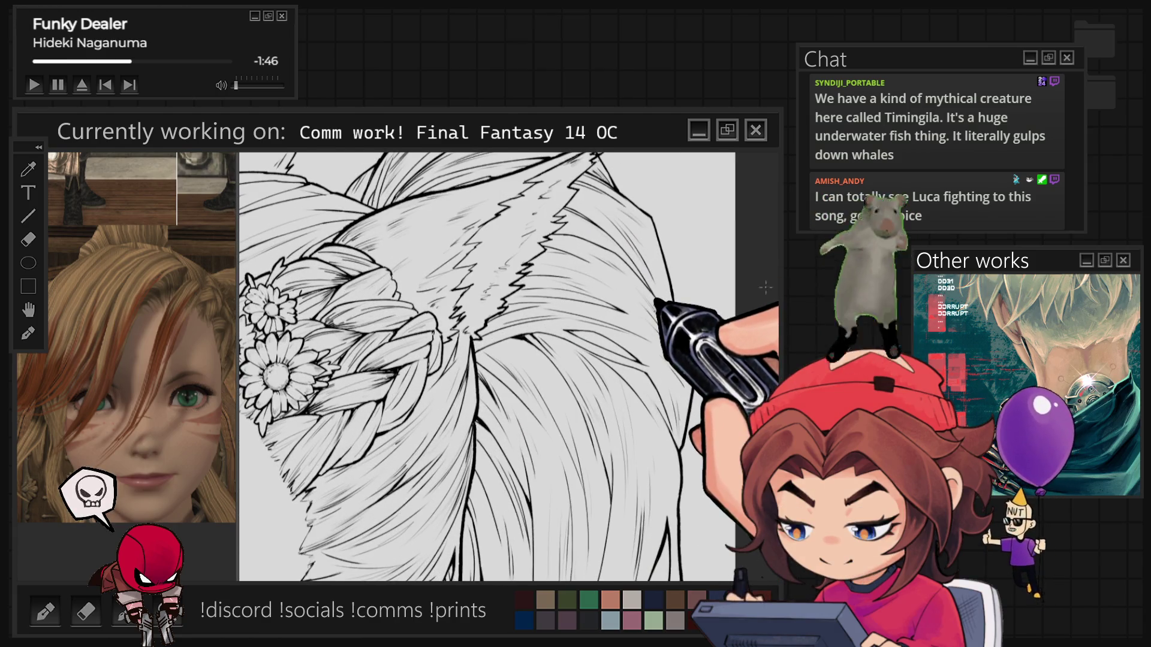
key("minus")
key("minus")
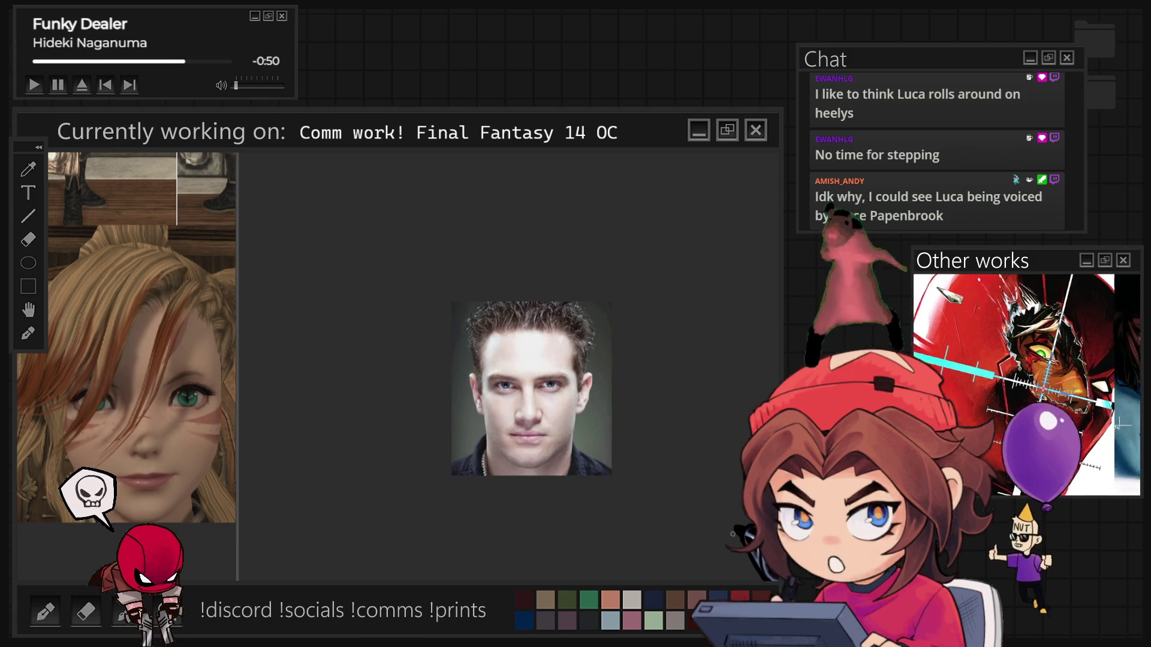
Step: Leave the actor's reference photo and return to the OC's upright face and hair lineart
scroll(612, 457, "up", 1)
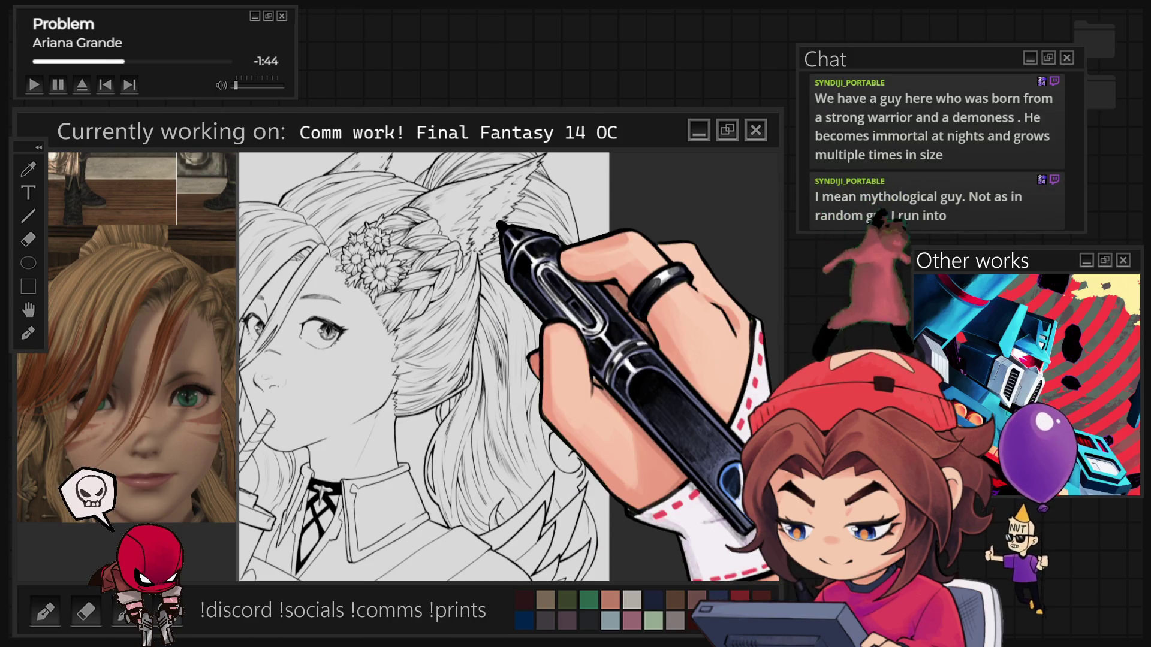
Step: Ink the hair strands beside the collar, zooming in and out to check the whole bust
scroll(423, 409, "up", 1)
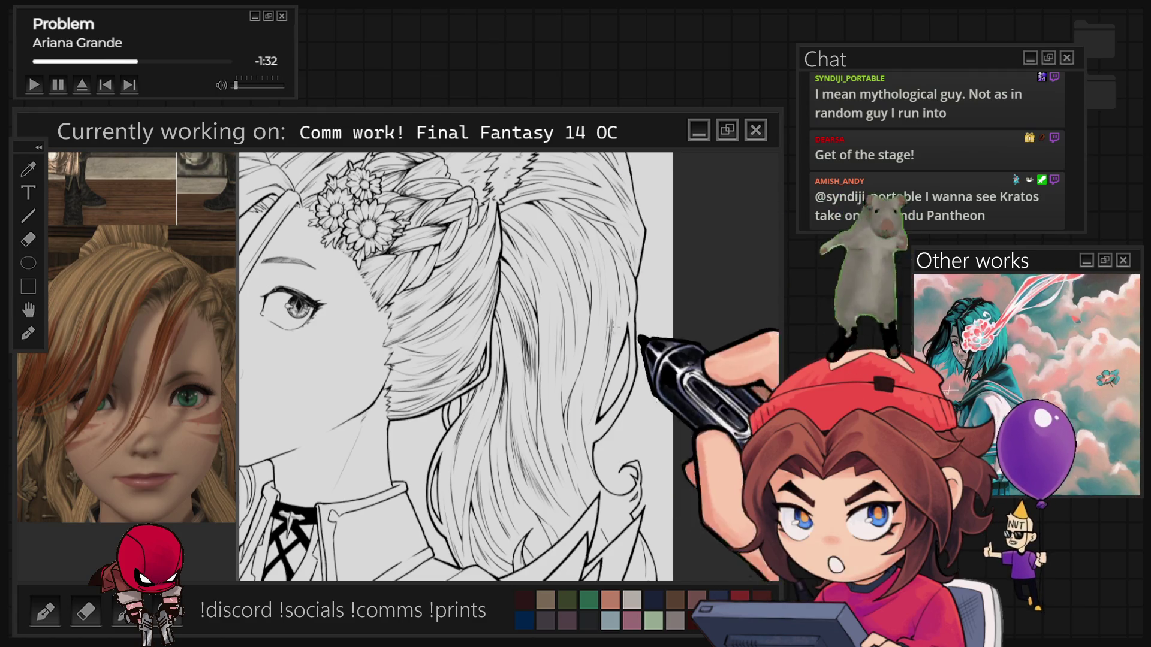
scroll(455, 365, "up", 3)
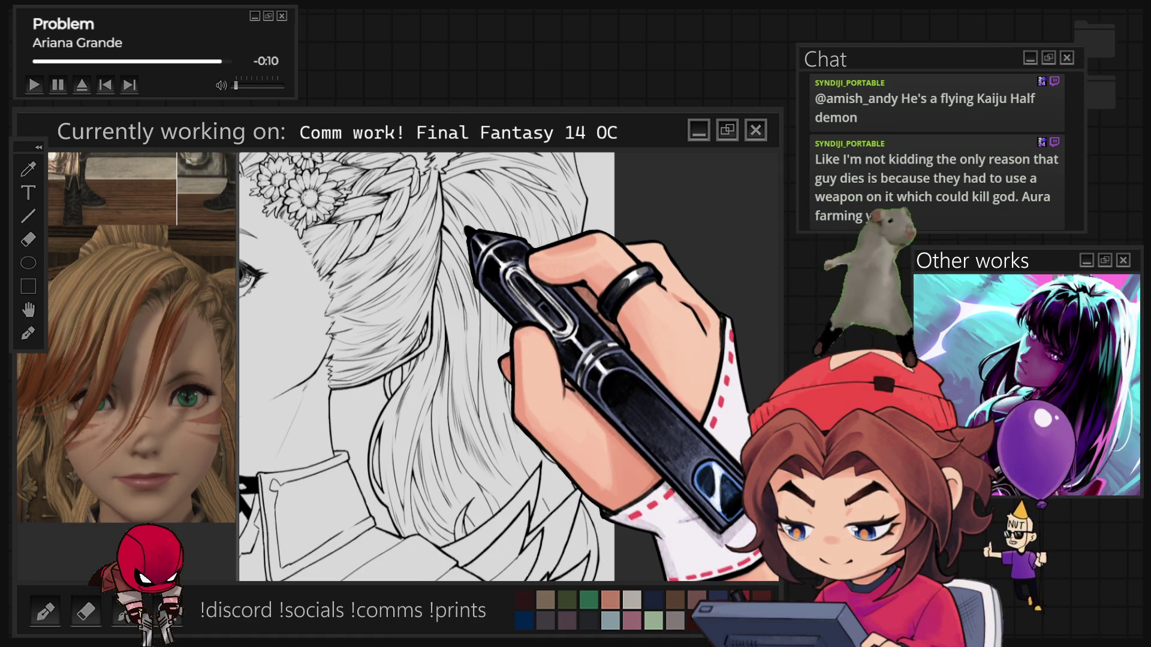
key("ctrl+minus")
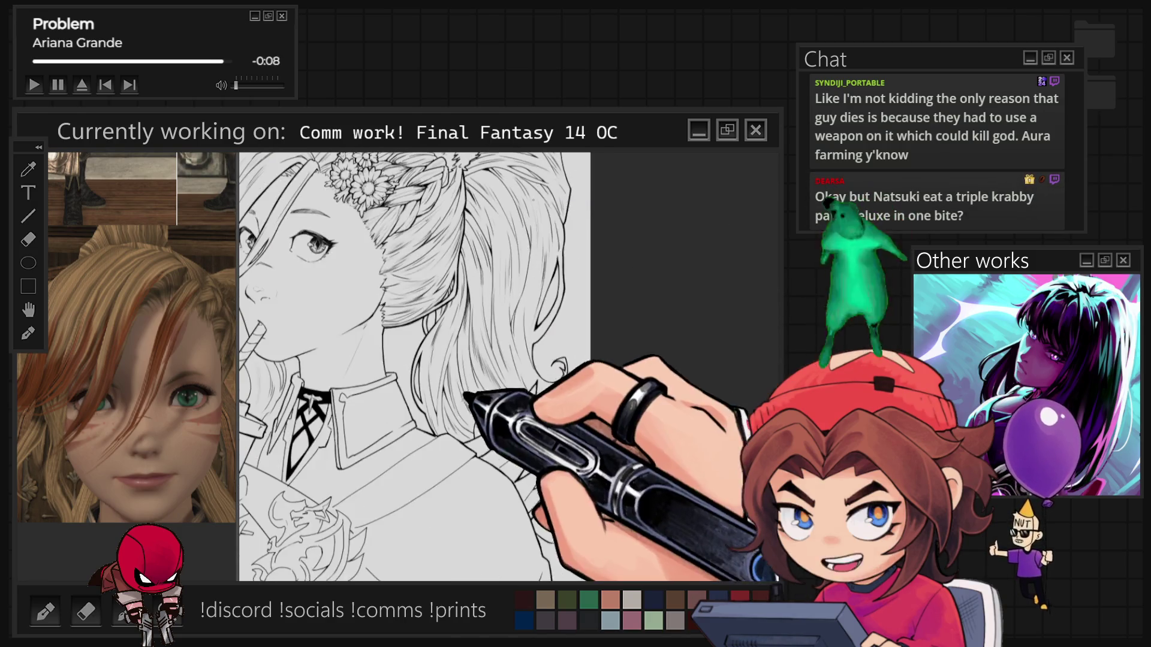
key("ctrl+plus")
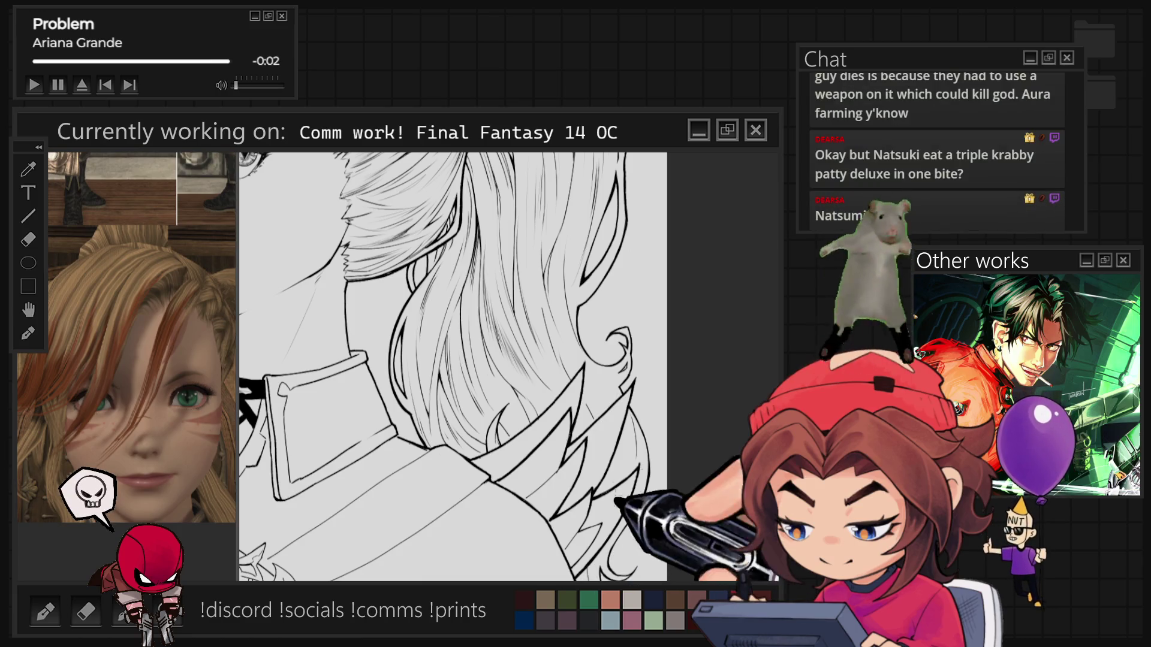
key("ctrl+0")
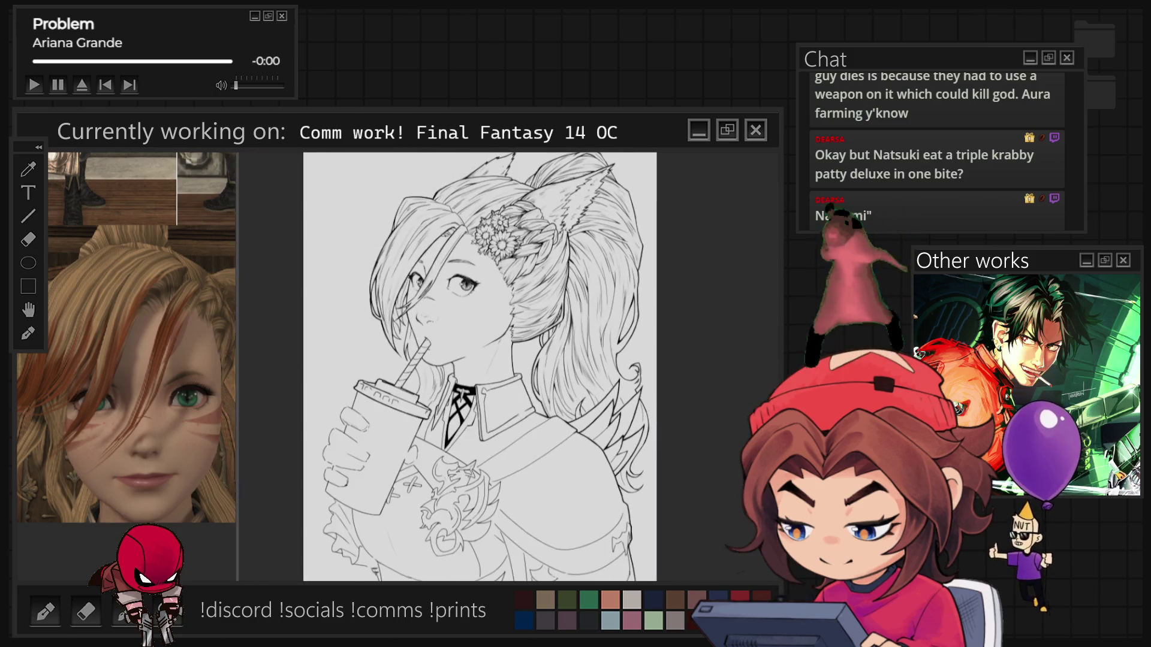
Step: Rotate the canvas upside down and ink the spiky curled hair tips over the shoulder
scroll(480, 366, "up", 5)
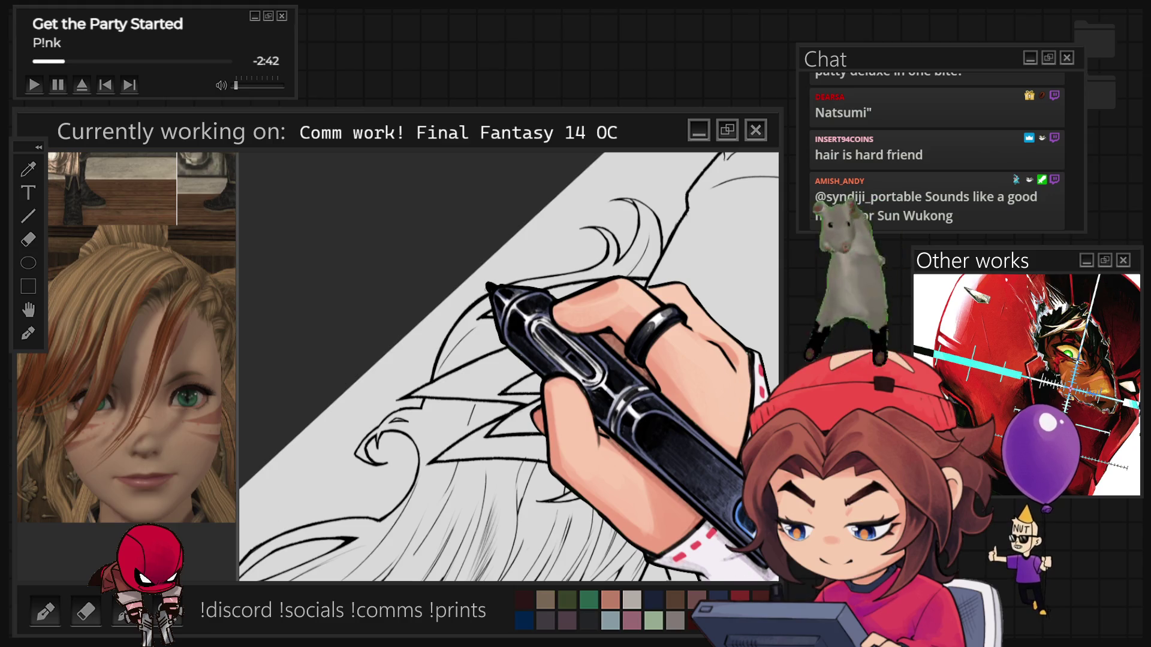
key("5")
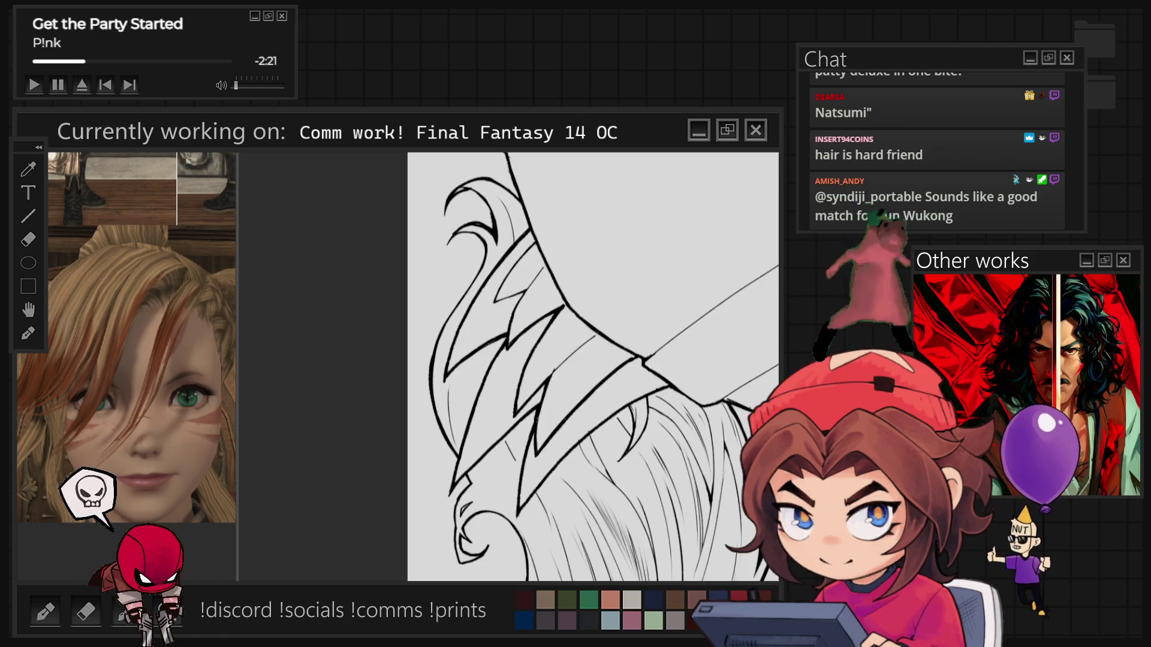
key("r")
left_click_drag(448, 367, 319, 301)
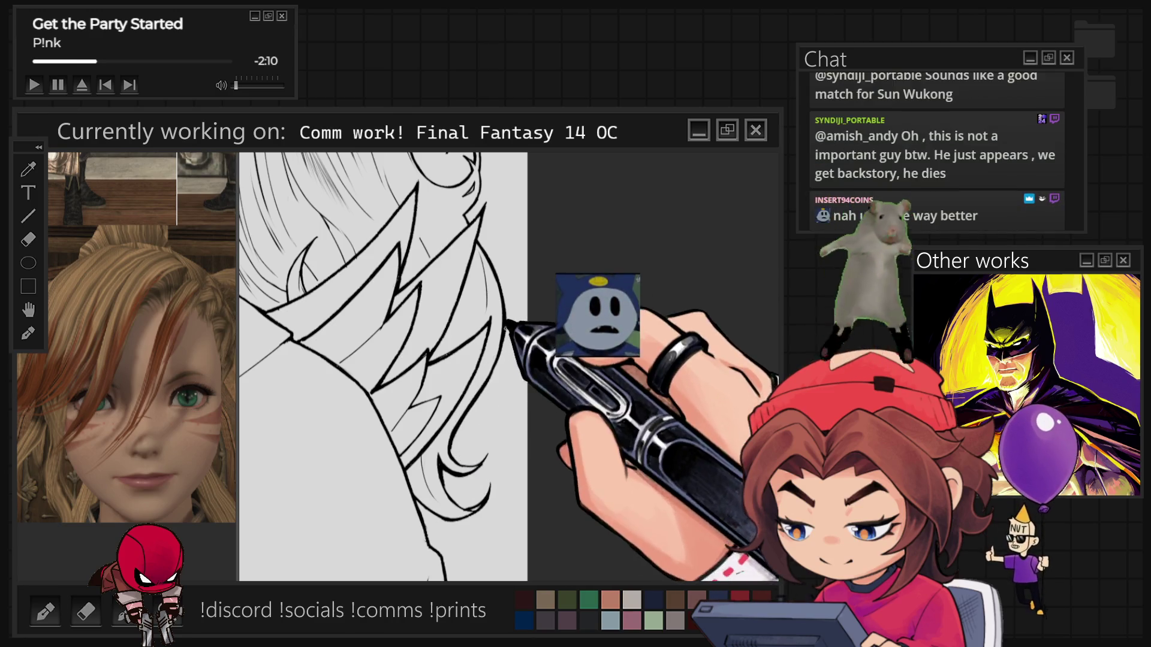
scroll(600, 425, "down", 5)
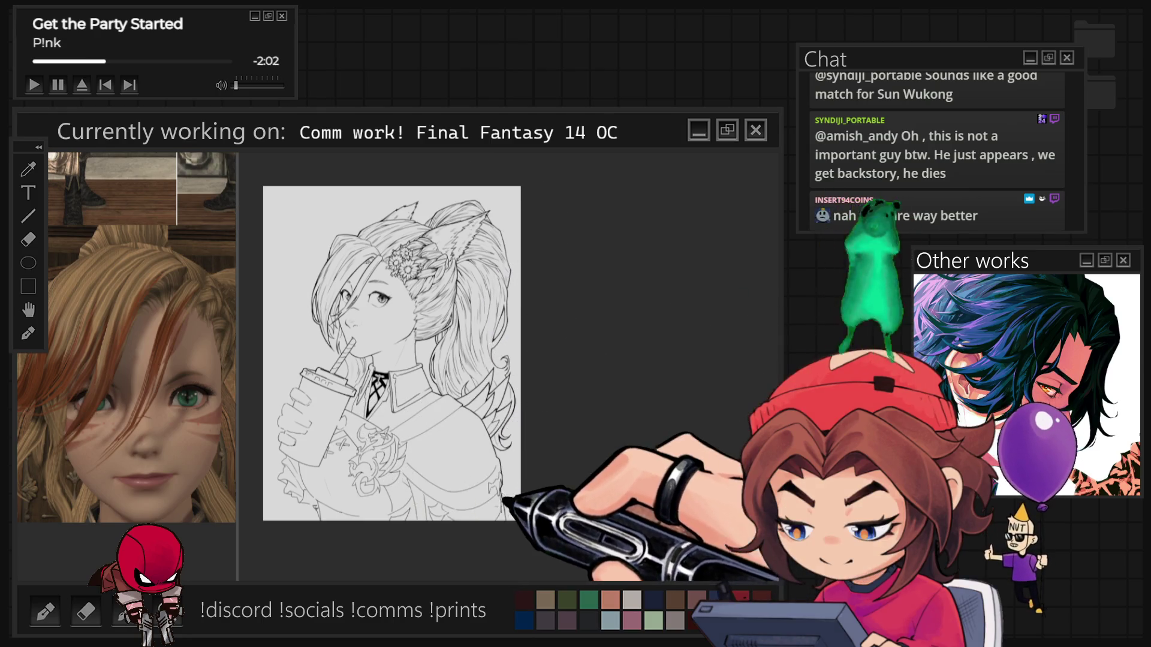
Step: Draw thin strand lines and a curled tip in the hair behind the neck, then zoom out
scroll(390, 372, "up", 5)
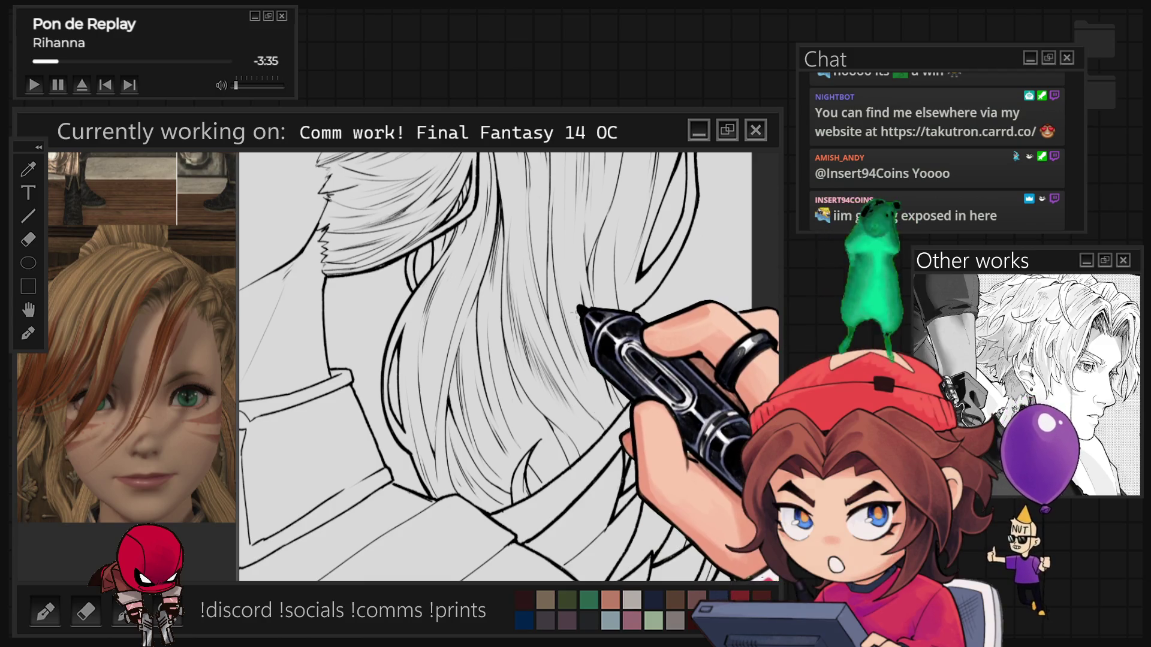
key("ctrl+0")
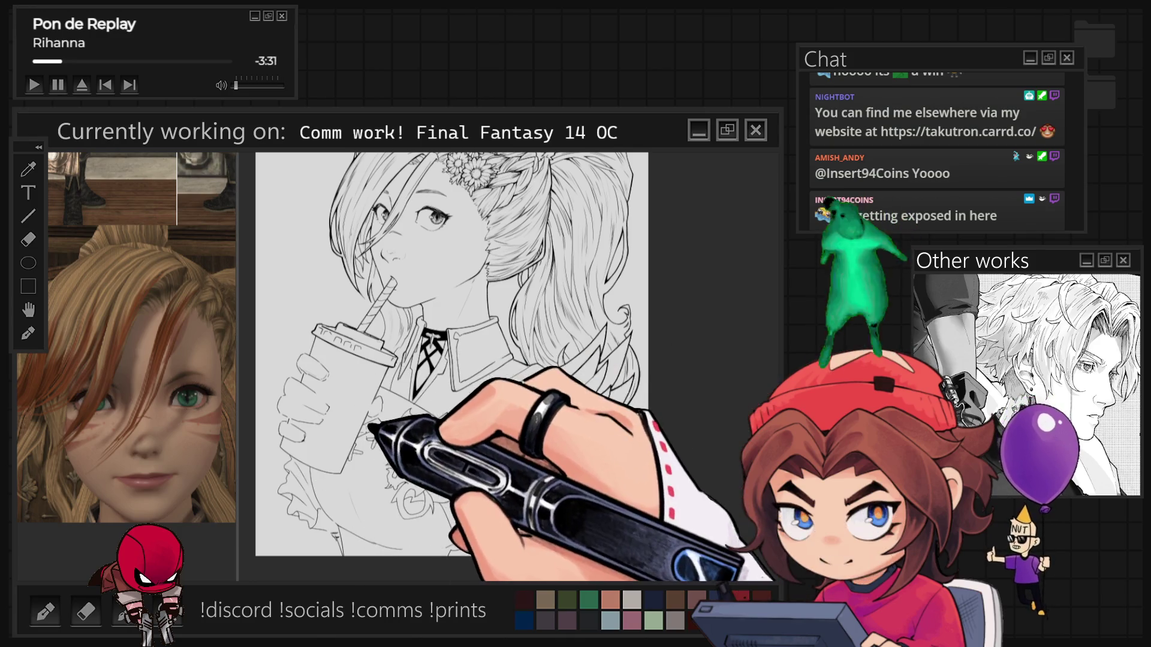
Step: Ink the face, flower braid and straw drink, tilting the view toward the hand
scroll(501, 239, "up", 2)
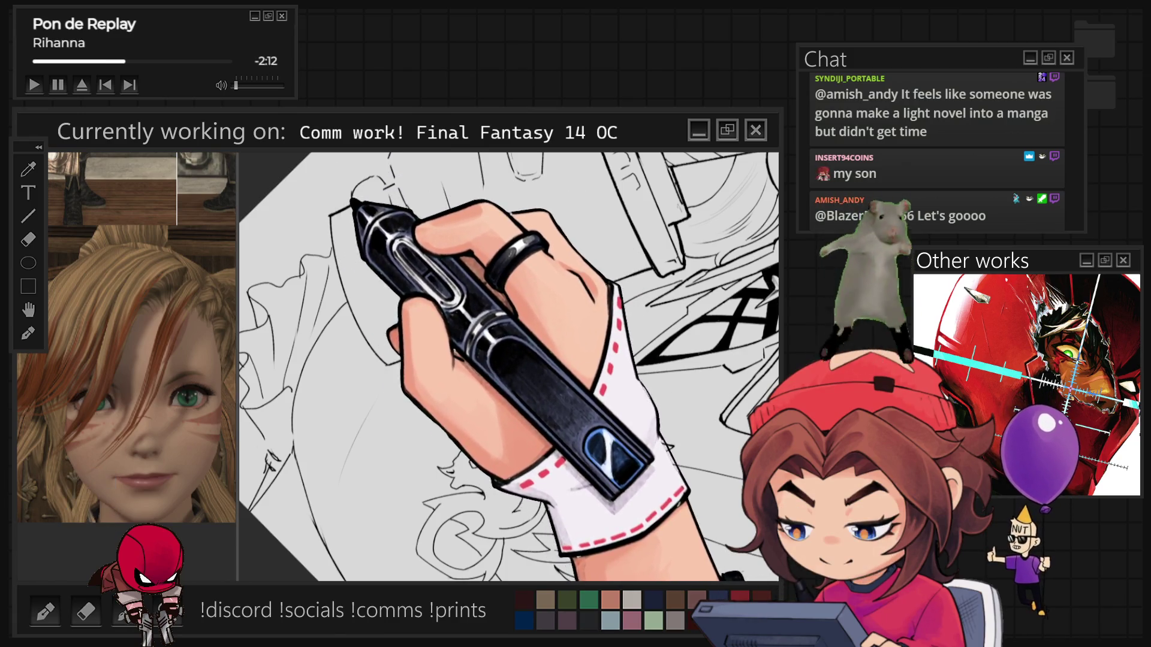
mouse_move(443, 311)
left_mouse_down()
mouse_move(501, 459)
mouse_move(487, 474)
left_mouse_up()
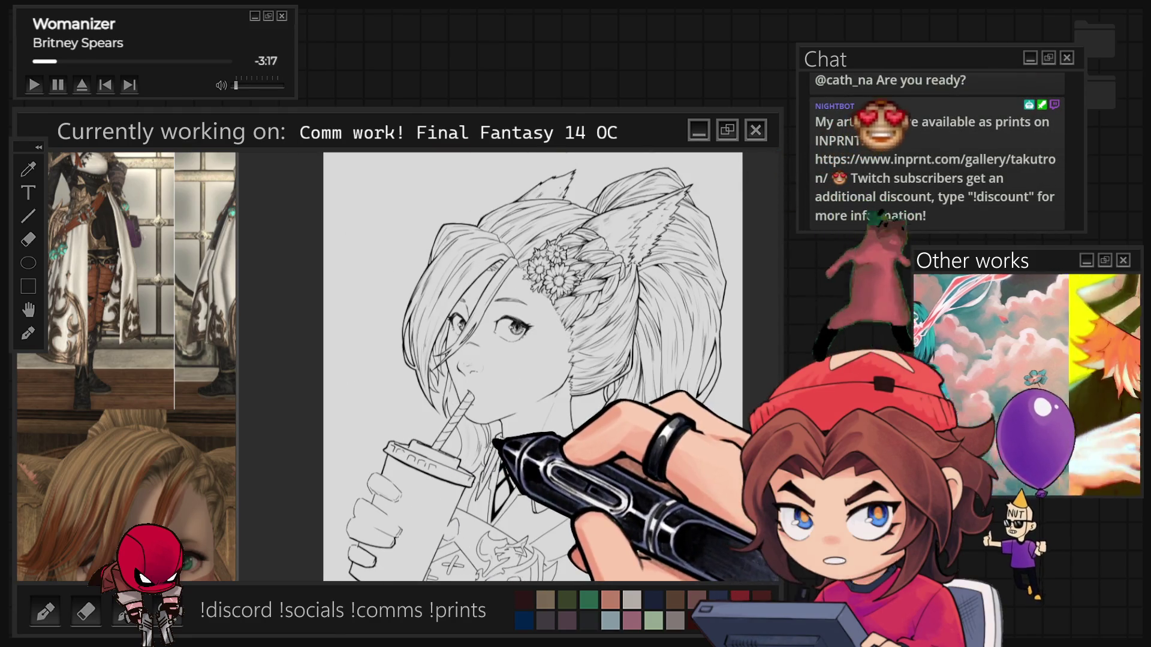
Step: Zoom and rotate onto the ears and flower hair bun, then reset the view upright
scroll(513, 366, "up", 2)
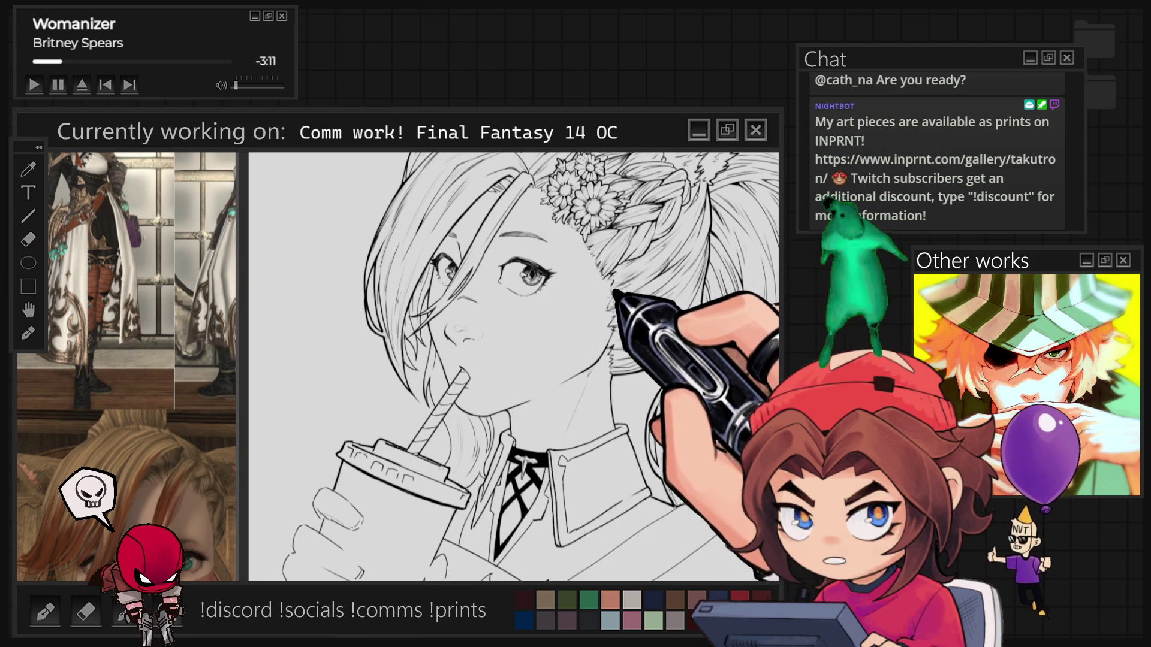
left_click_drag(513, 367, 429, 484)
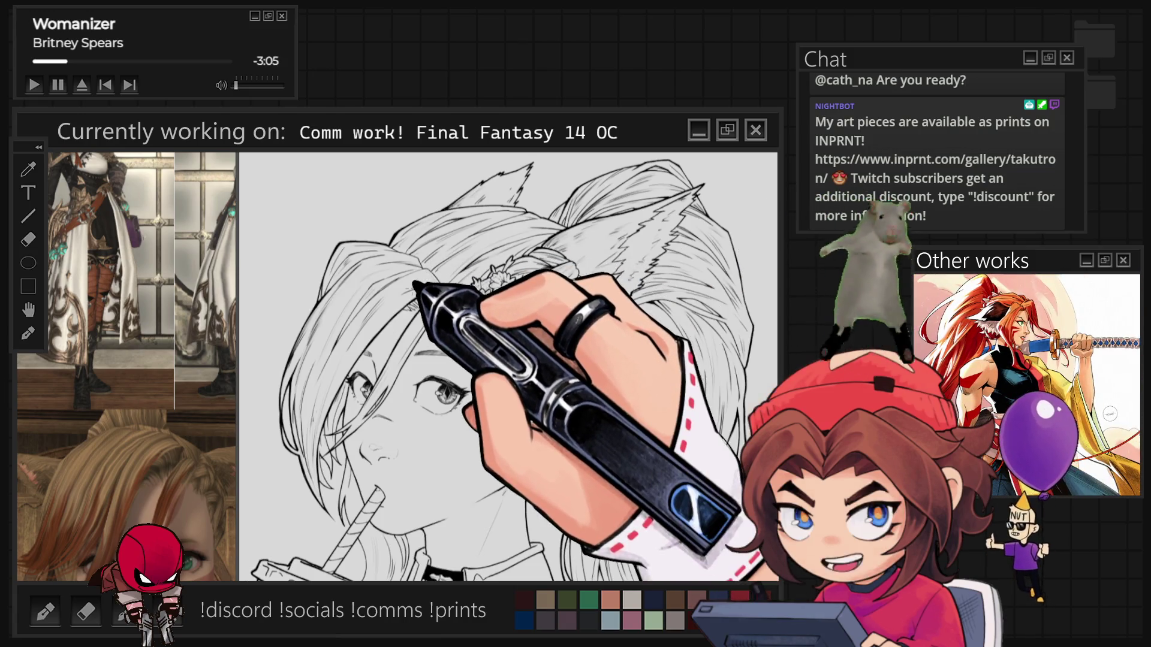
scroll(419, 270, "up", 2)
mouse_move(539, 263)
left_mouse_down()
mouse_move(539, 411)
mouse_move(501, 488)
left_mouse_up()
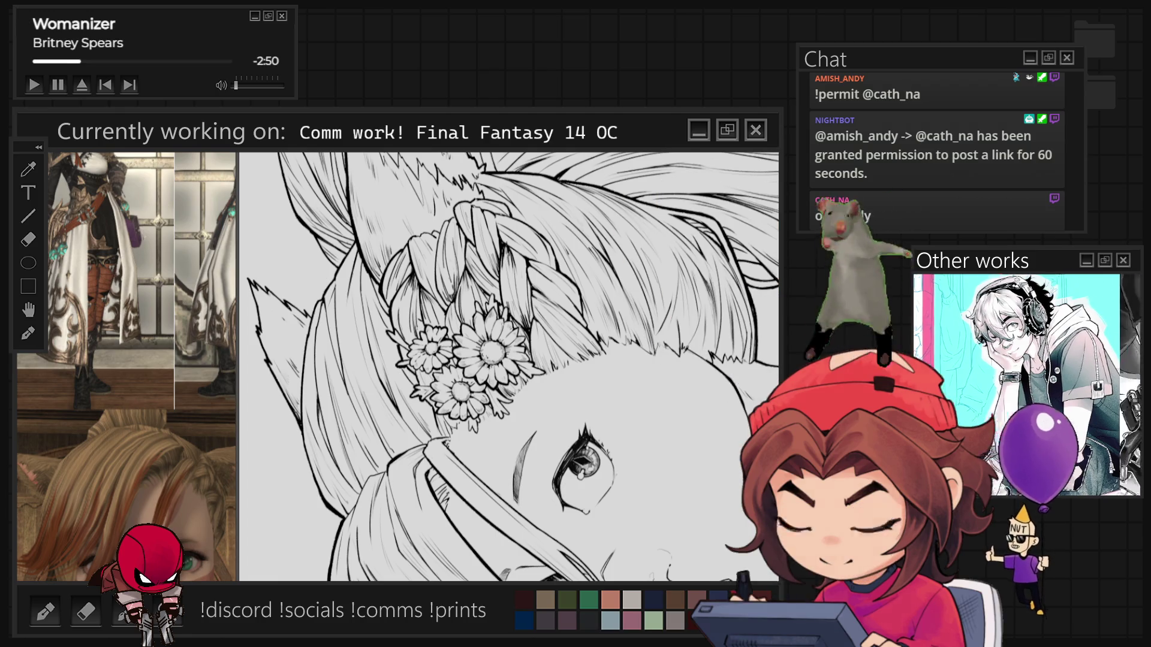
key("ctrl+0")
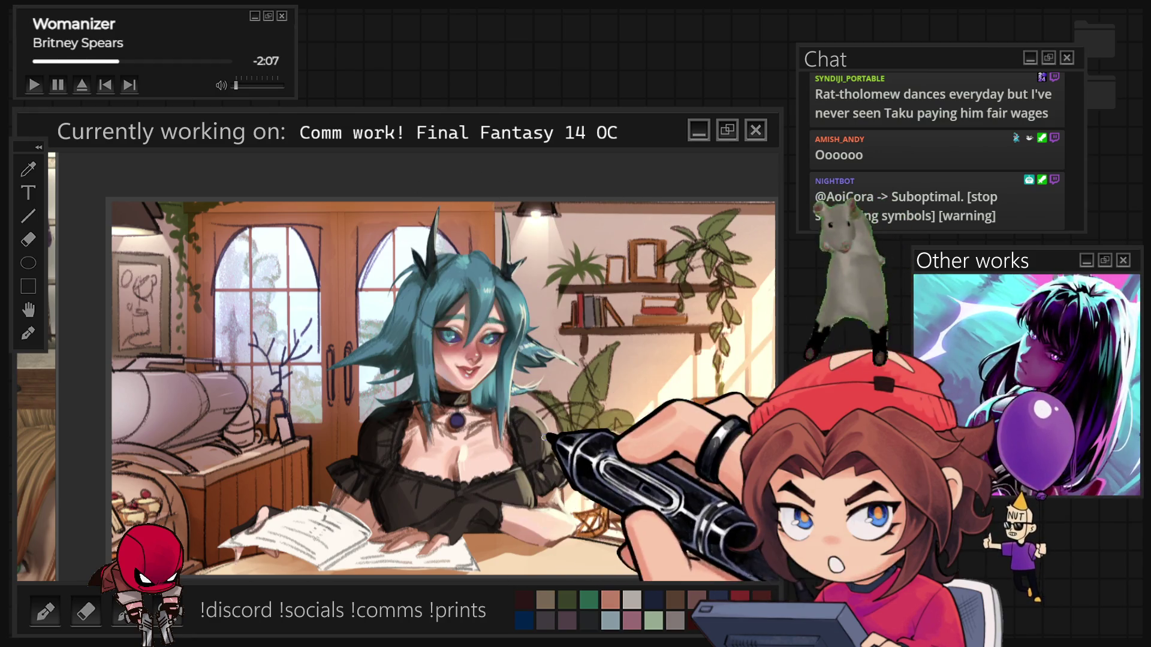
scroll(444, 348, "up", 5)
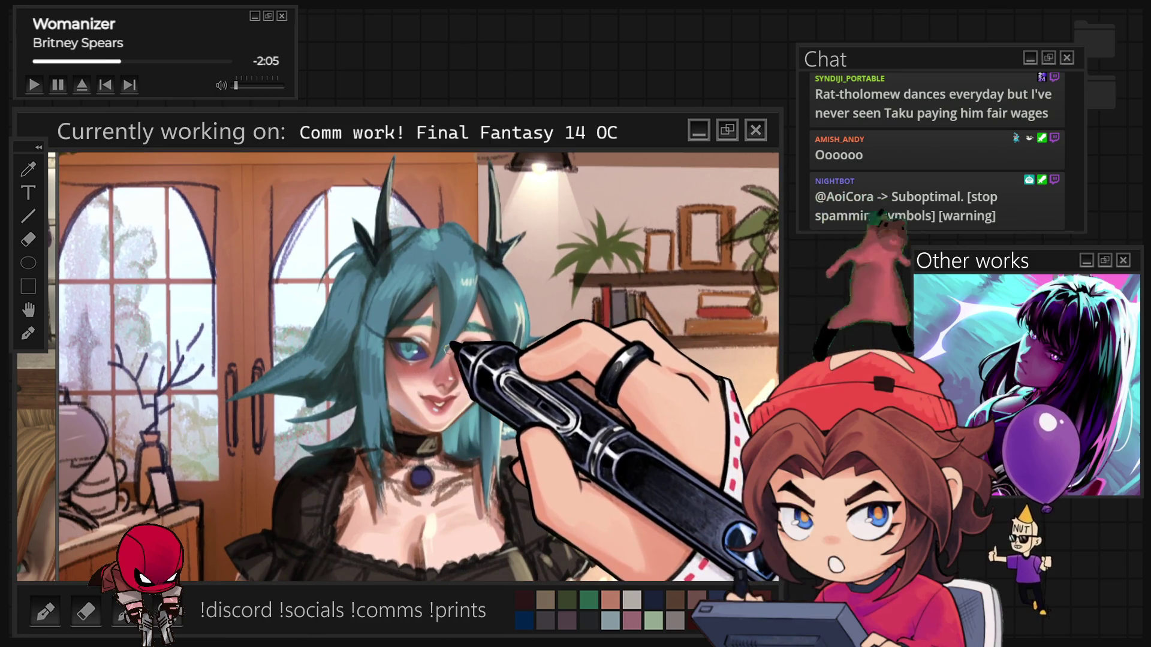
scroll(479, 372, "down", 2)
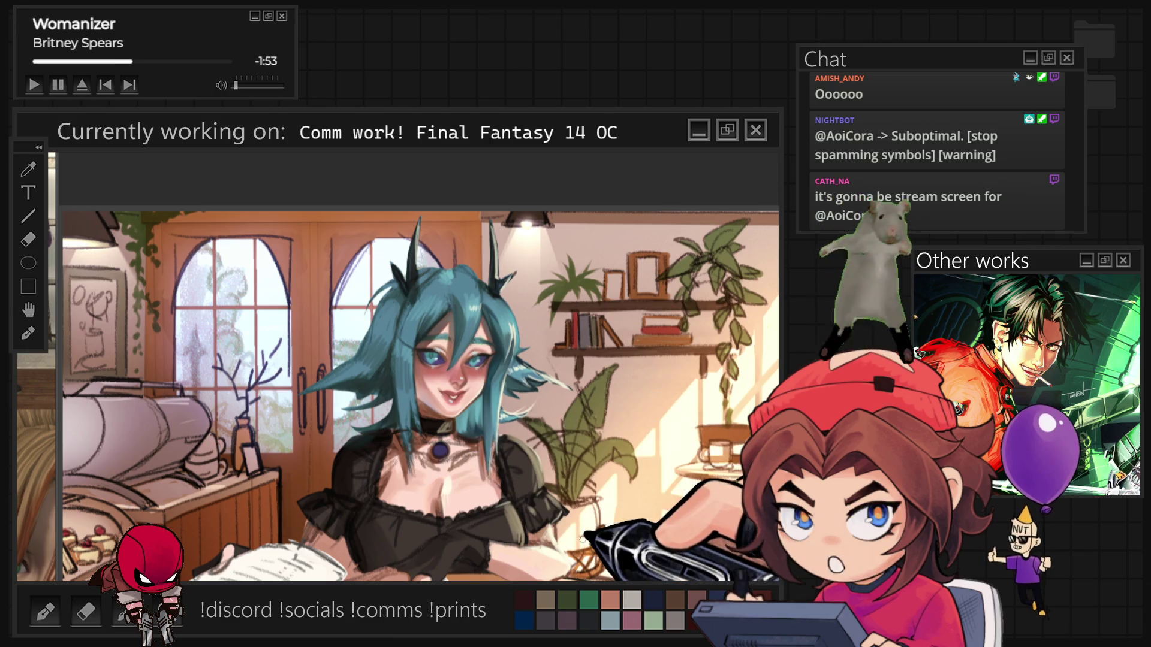
key("ctrl+minus")
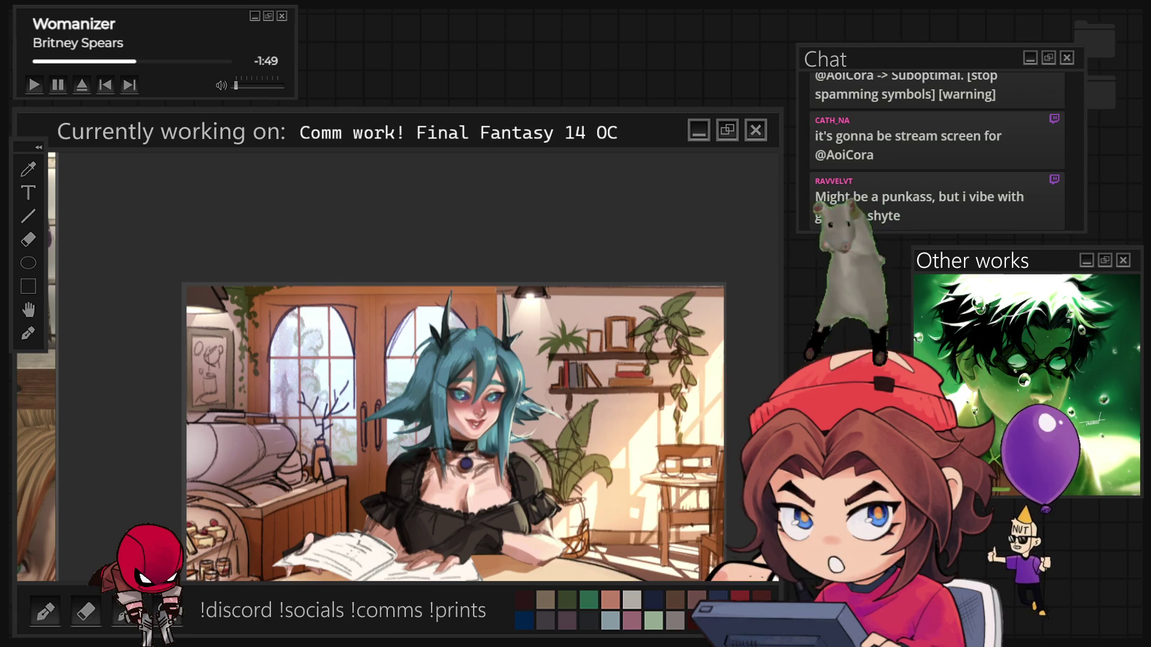
key("ctrl+minus")
key("ctrl+plus")
key("ctrl+plus")
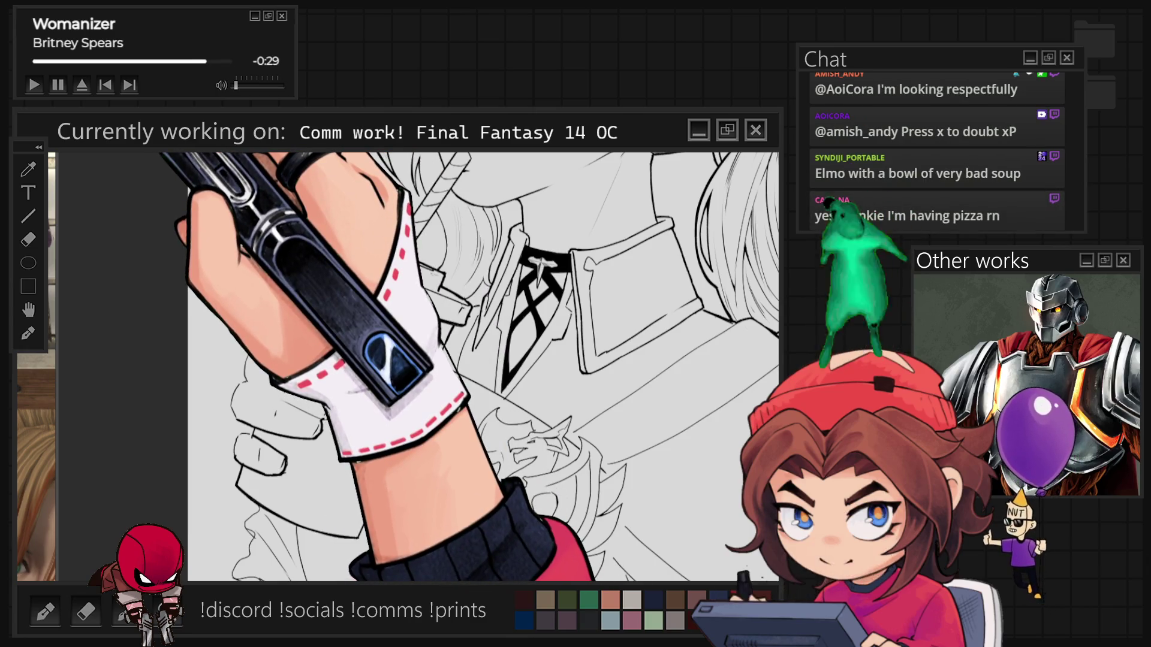
Step: Zoom out to show the entire Elmo doodle sheet
key("ctrl+minus")
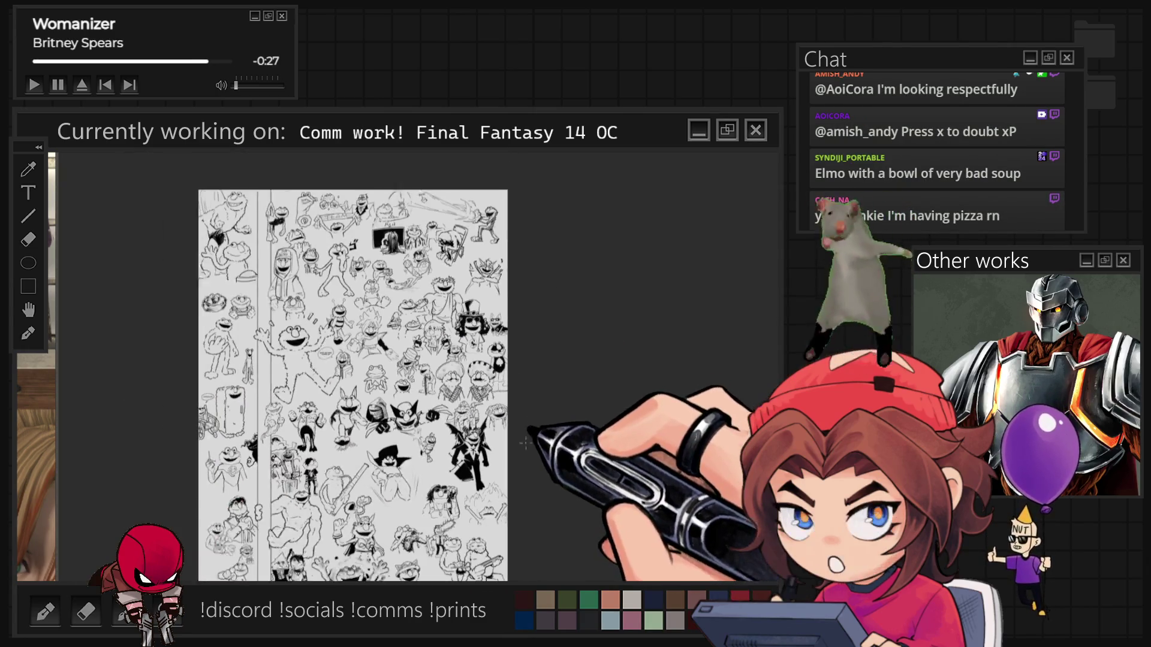
Step: Lasso the BLAND and YUMM soup-bowl Elmos, shift them right with Transform, and deselect
scroll(358, 327, "up", 5)
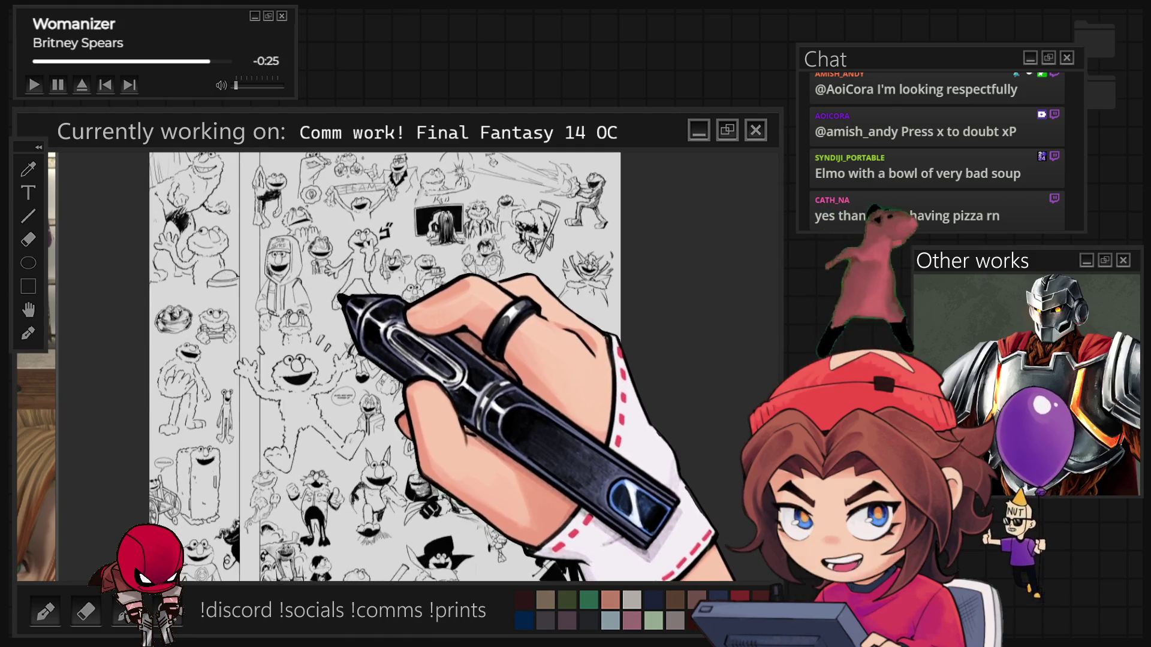
mouse_move(366, 423)
left_mouse_down()
mouse_move(251, 320)
mouse_move(423, 243)
mouse_move(513, 488)
mouse_move(437, 365)
left_mouse_up()
left_click_drag(423, 503, 210, 154)
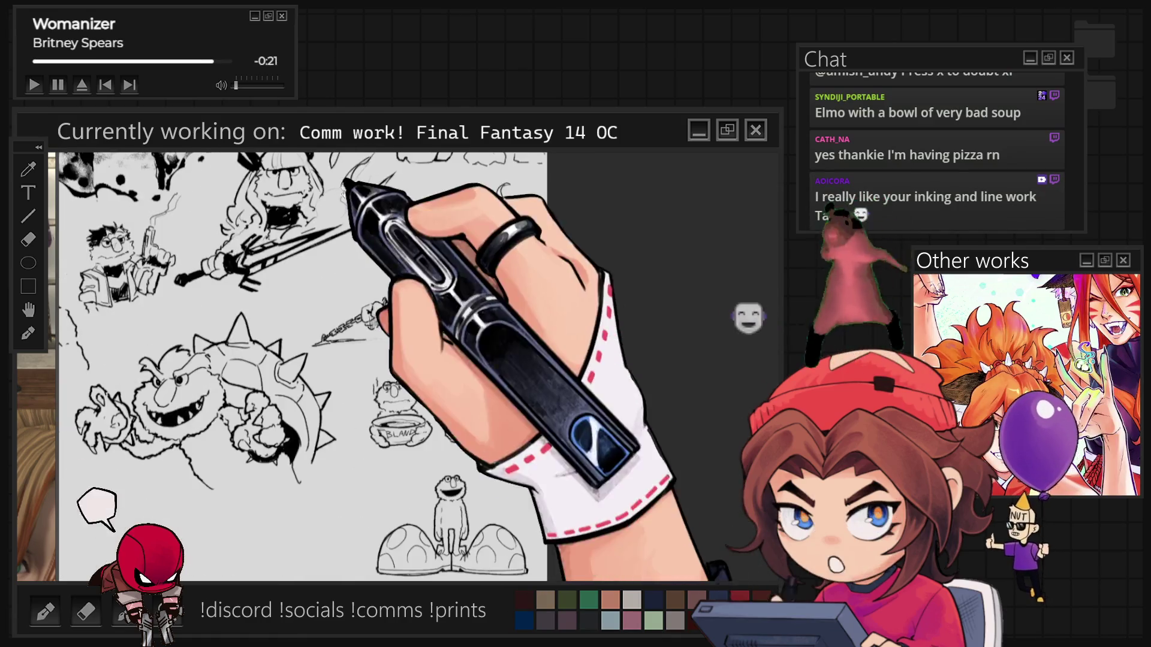
left_click_drag(372, 475, 514, 399)
scroll(588, 273, "up", 3)
left_click_drag(589, 273, 449, 231)
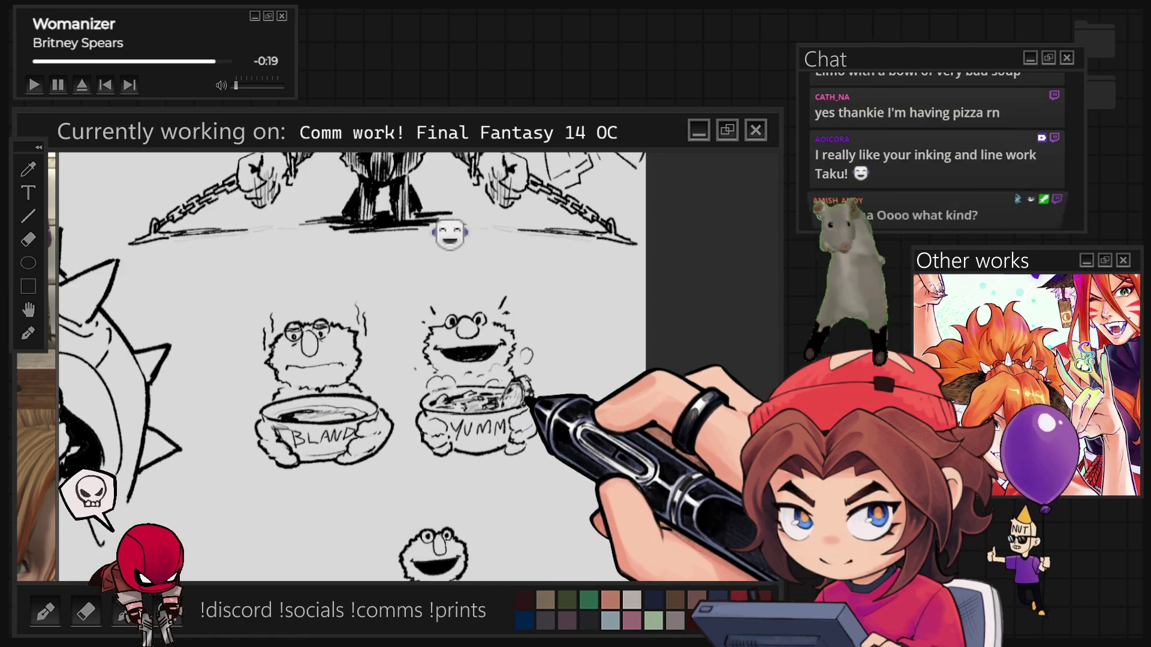
mouse_move(567, 324)
left_mouse_down()
mouse_move(246, 308)
mouse_move(539, 497)
left_mouse_up()
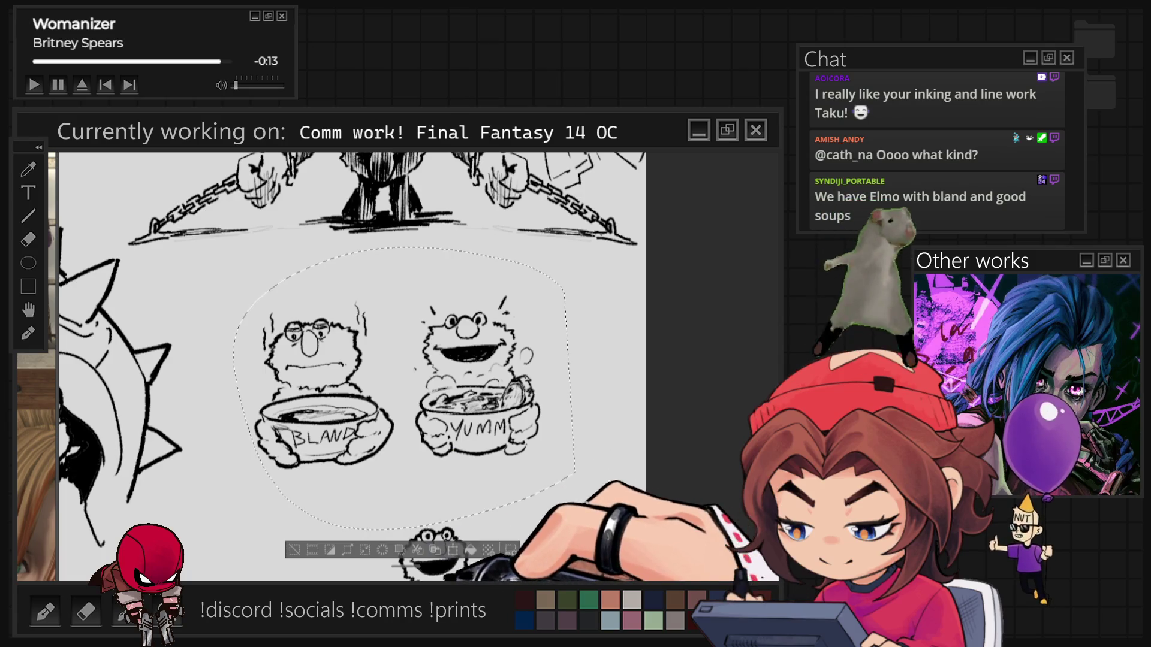
left_click(453, 550)
left_click_drag(368, 577, 456, 574)
left_click(454, 567)
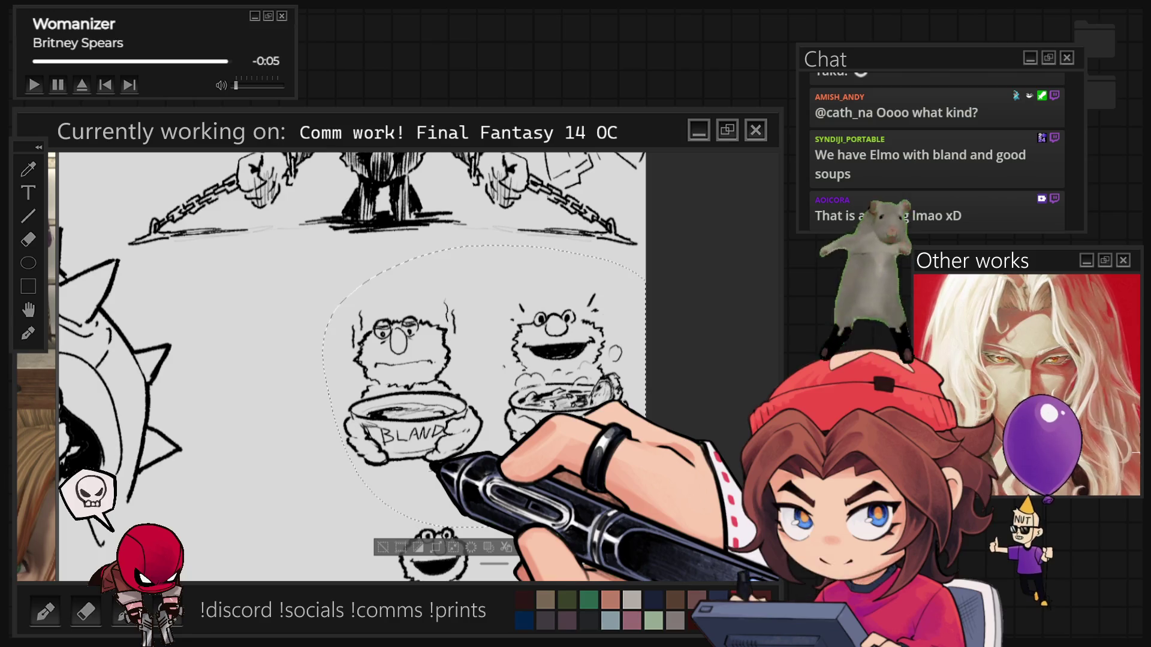
key("ctrl+d")
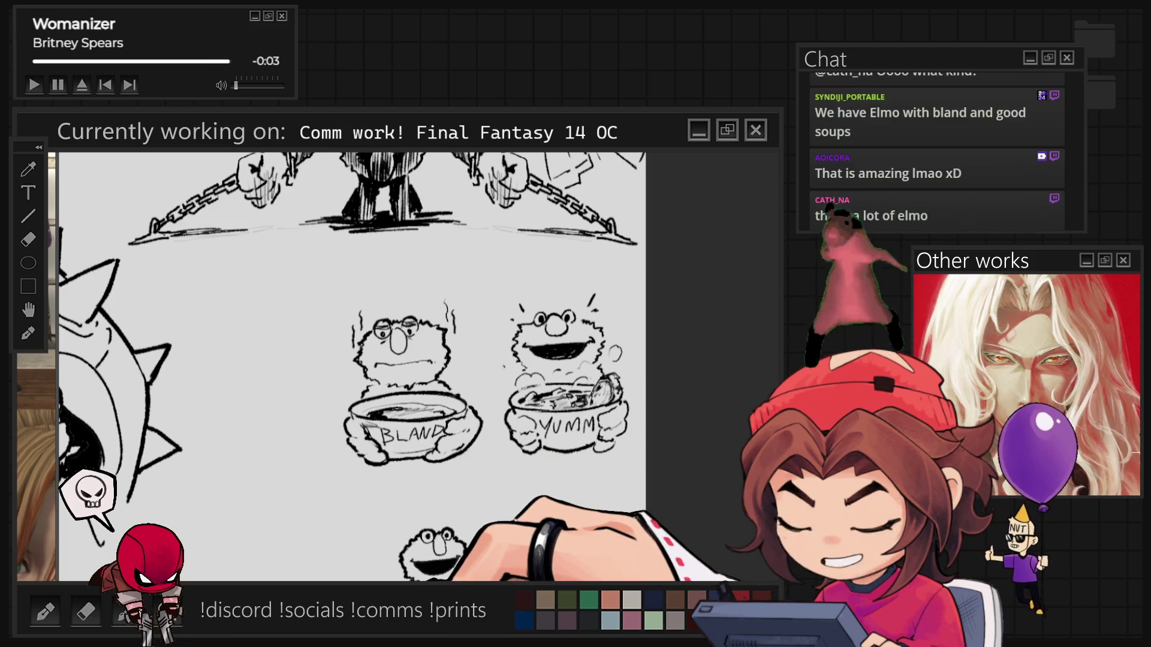
left_click_drag(419, 360, 472, 316)
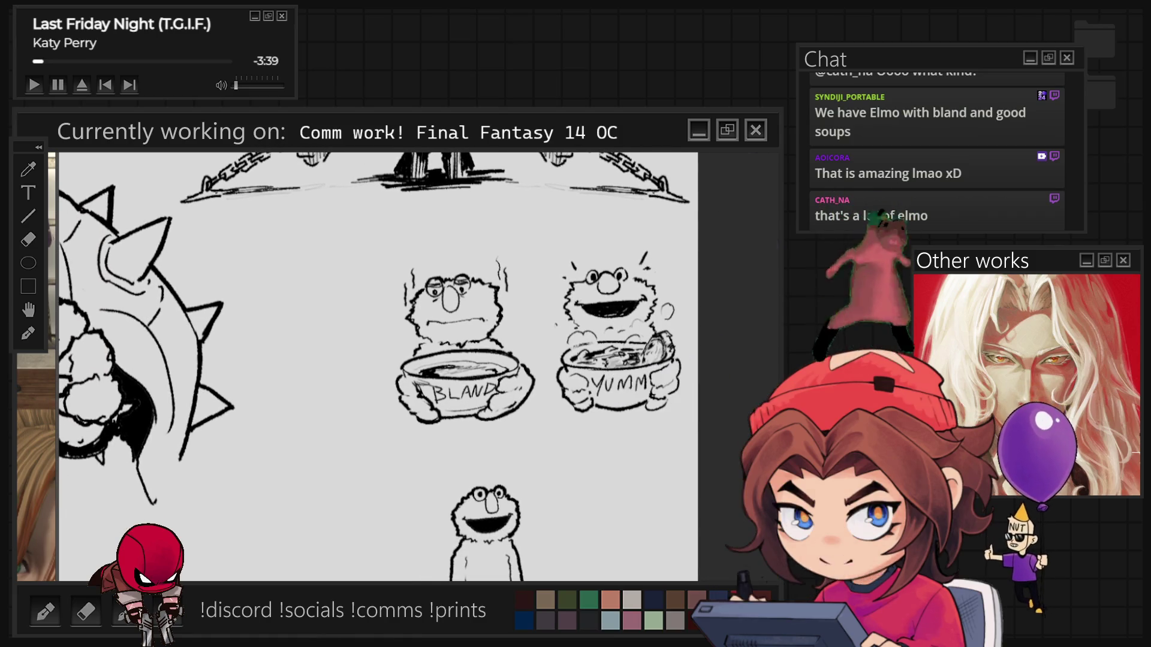